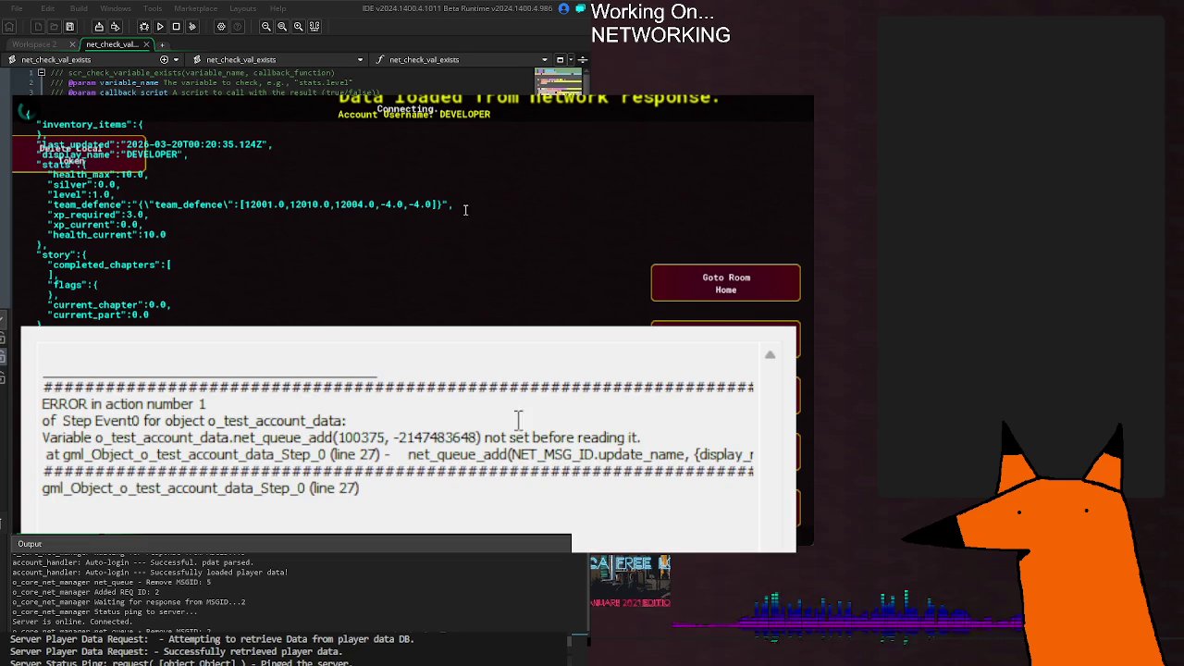
Step: Read the line 27 net_queue_add error in the crash report, then close the crashed game
{"action": "left_click_drag", "start_coordinate": [471, 468], "coordinate": [748, 461]}
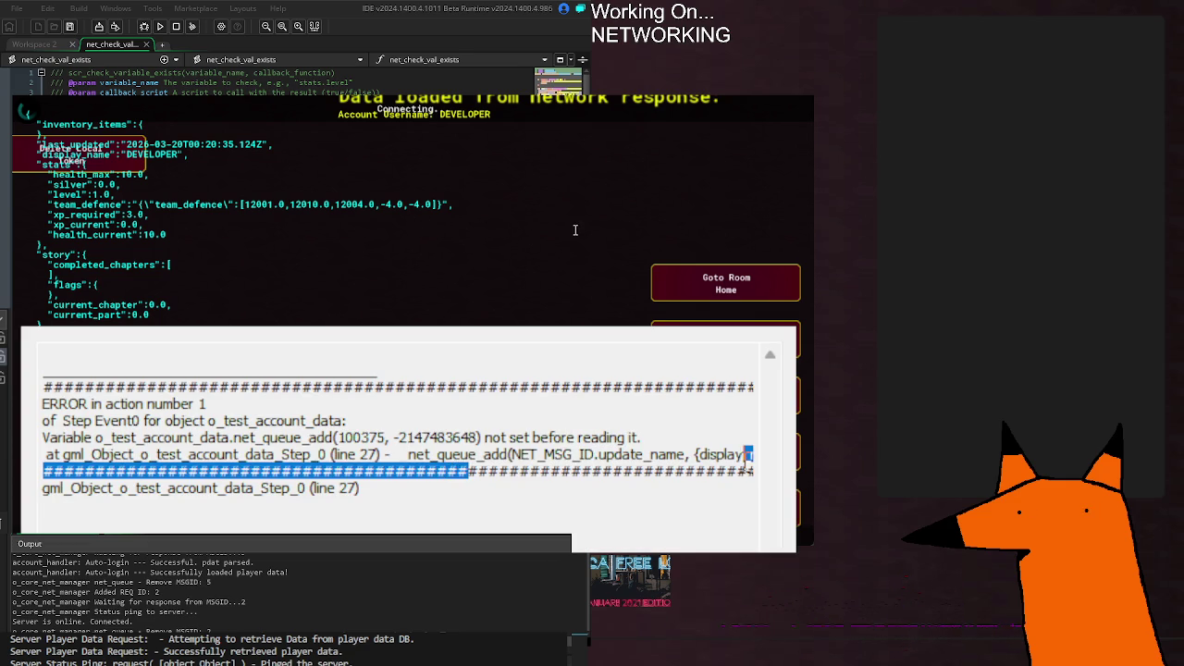
{"action": "left_click", "coordinate": [677, 454]}
{"action": "left_click_drag", "start_coordinate": [418, 454], "coordinate": [368, 455]}
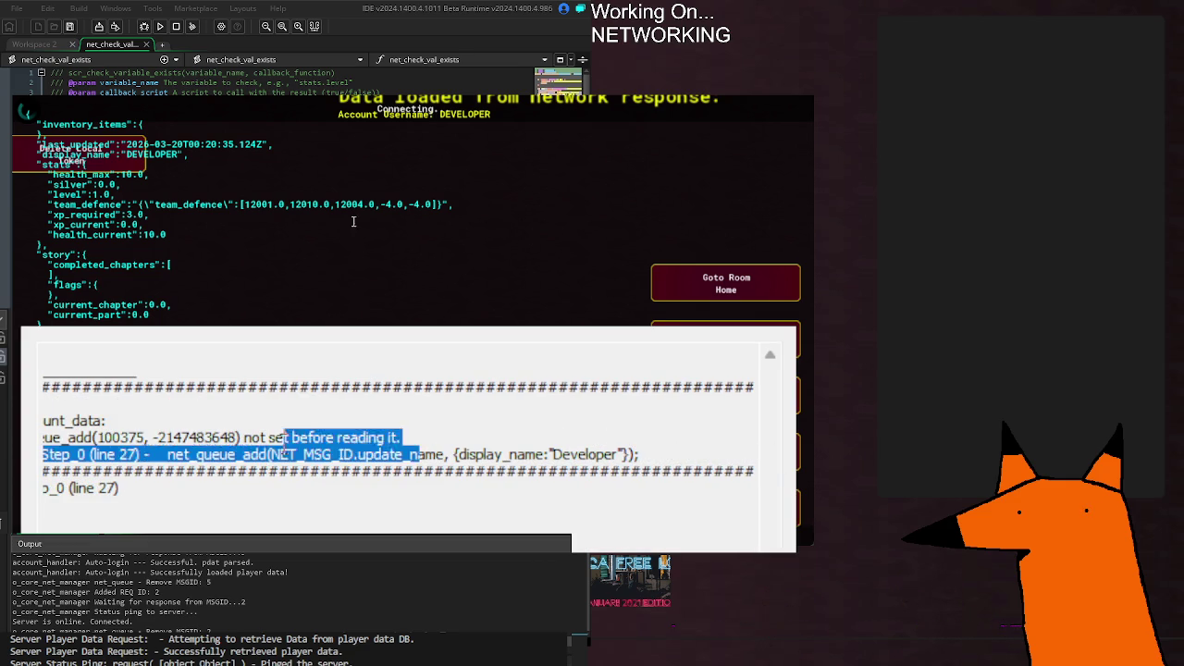
{"action": "triple_click", "coordinate": [368, 454]}
{"action": "left_click", "coordinate": [329, 455]}
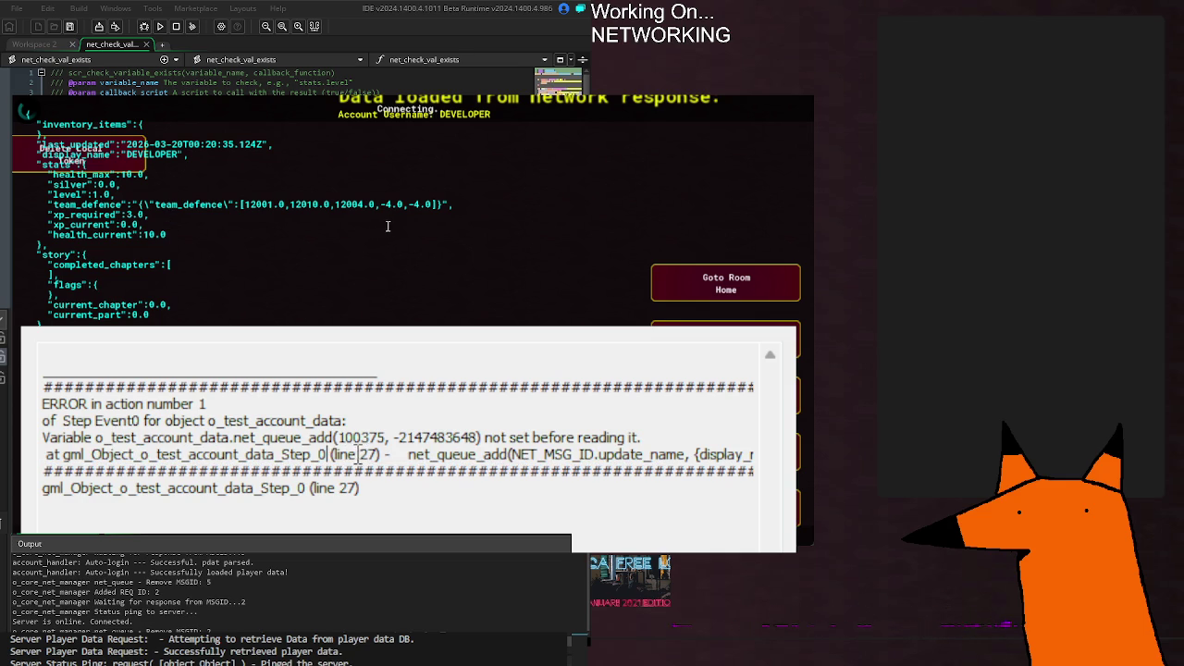
{"action": "key", "text": "Escape"}
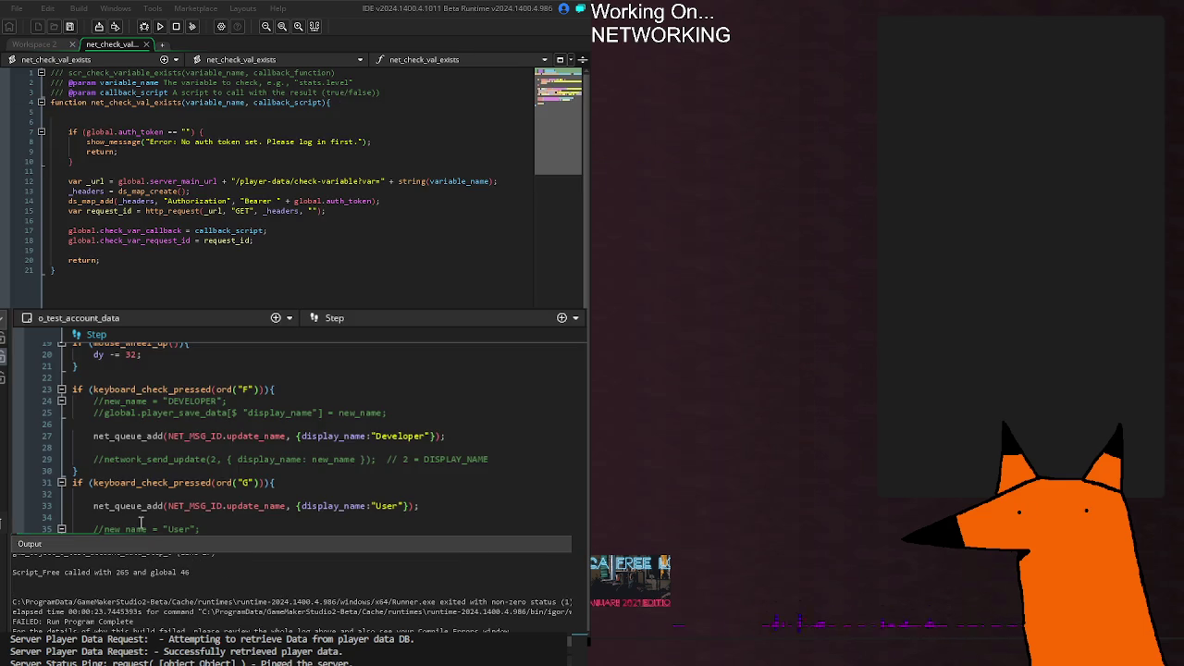
Step: Prefix the net_queue_add calls on lines 27 and 33 with 'o_core_net_manager.' and rerun the game
{"action": "left_click", "coordinate": [32, 436]}
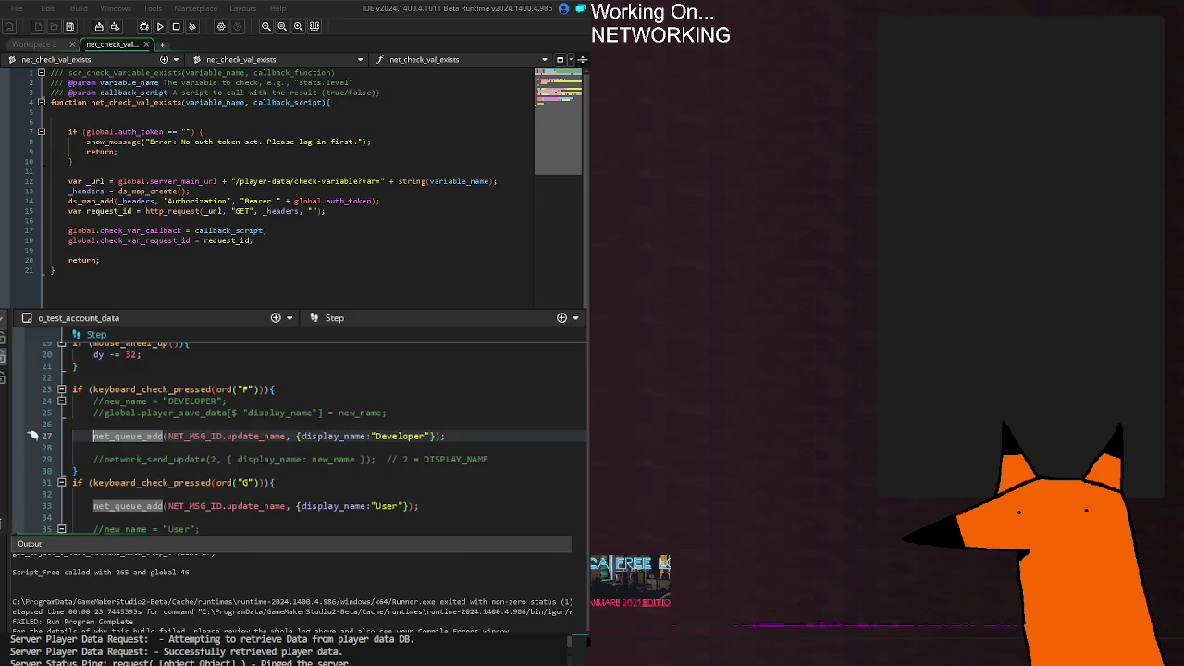
{"action": "type", "text": "o_"}
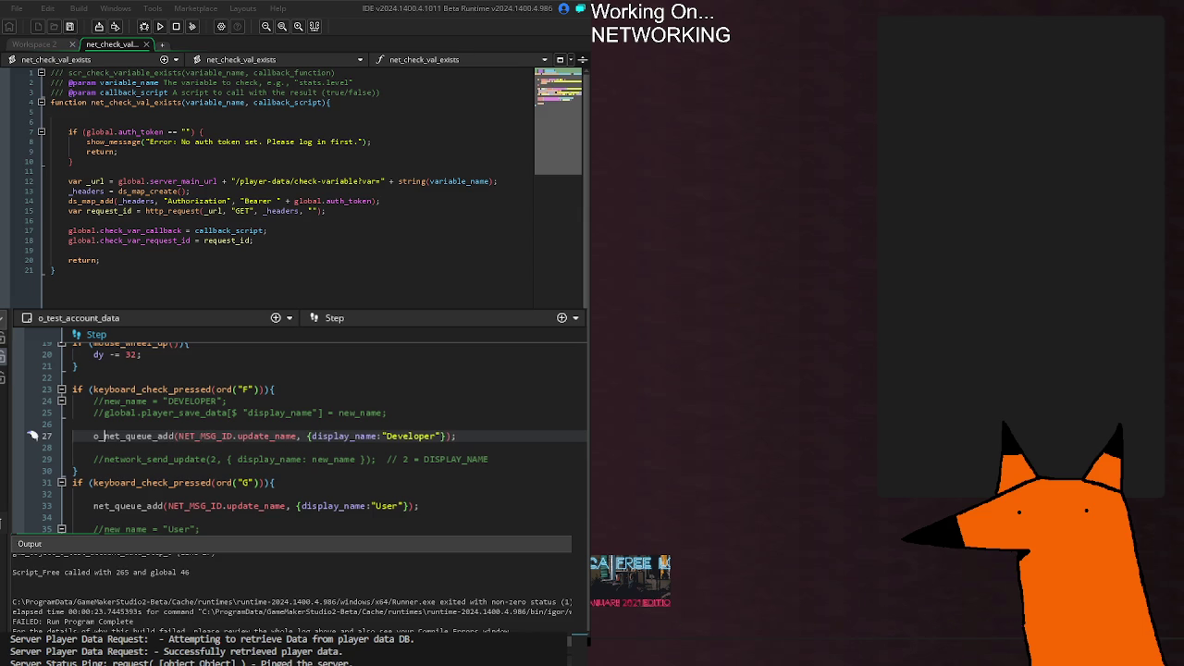
{"action": "type", "text": "core_net_ma"}
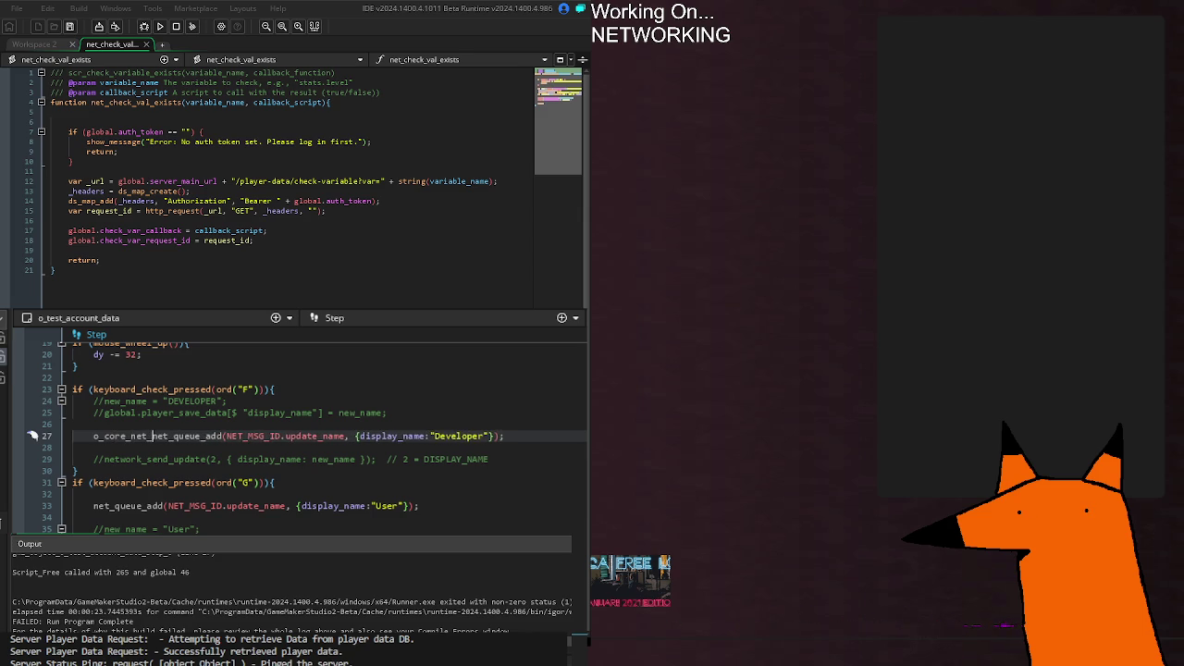
{"action": "type", "text": "nager."}
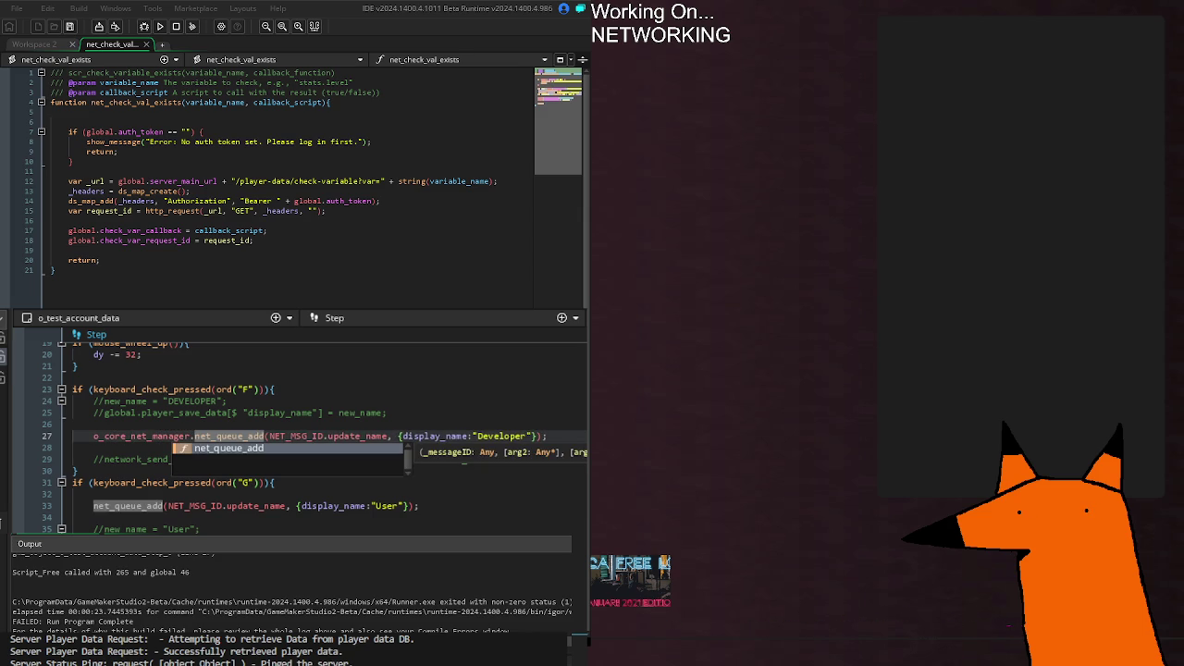
{"action": "key", "text": "Escape"}
{"action": "left_click", "coordinate": [93, 506]}
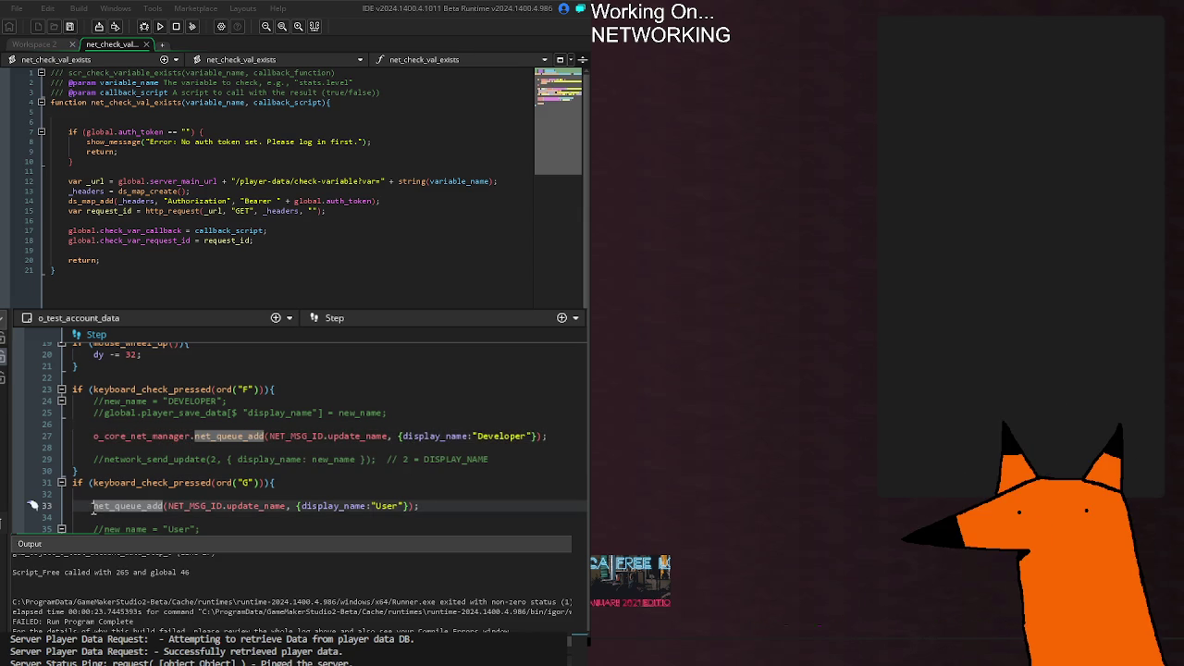
{"action": "type", "text": "io_c"}
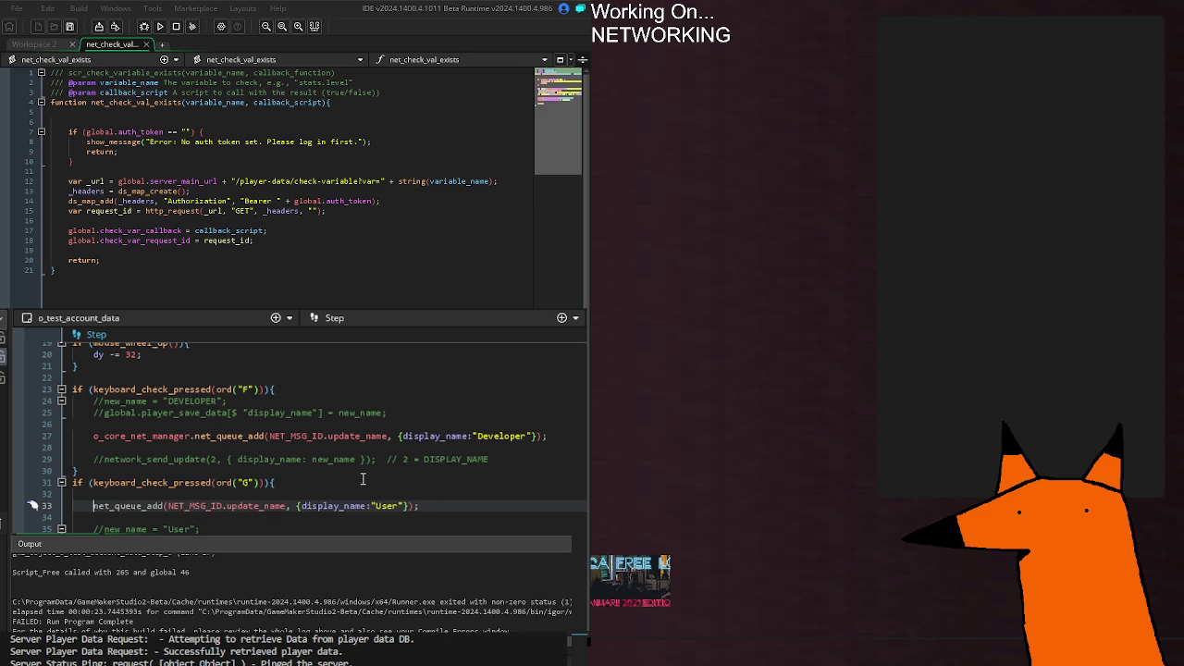
{"action": "type", "text": "ore_net_manag"}
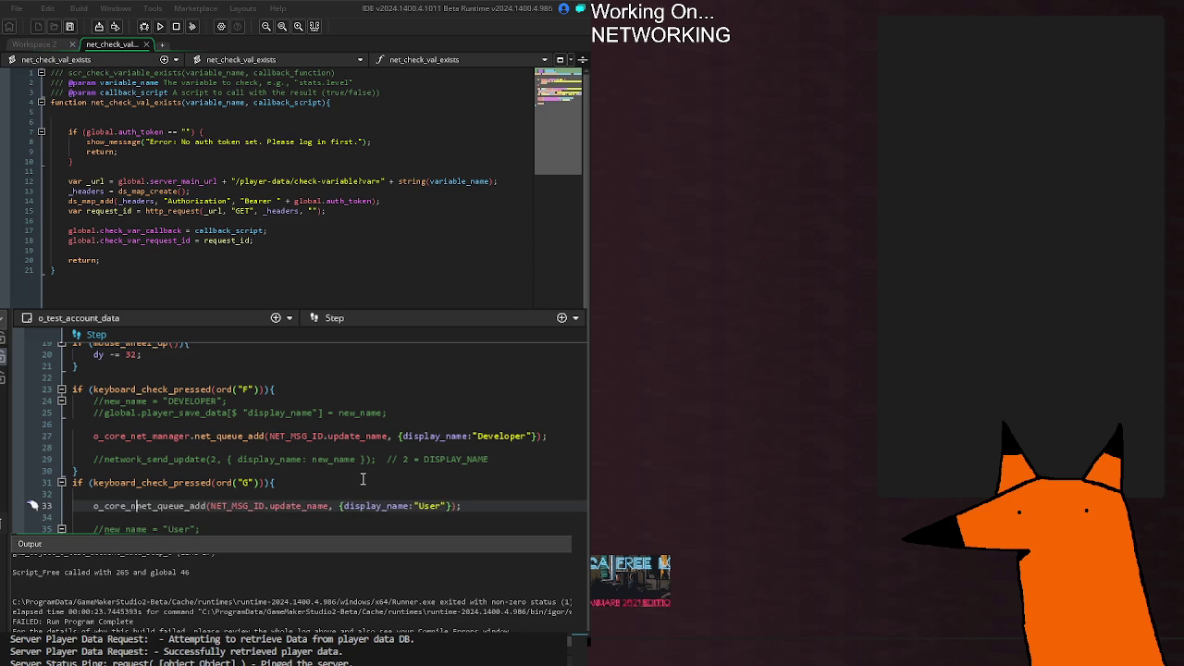
{"action": "type", "text": "er."}
{"action": "key", "text": "F5"}
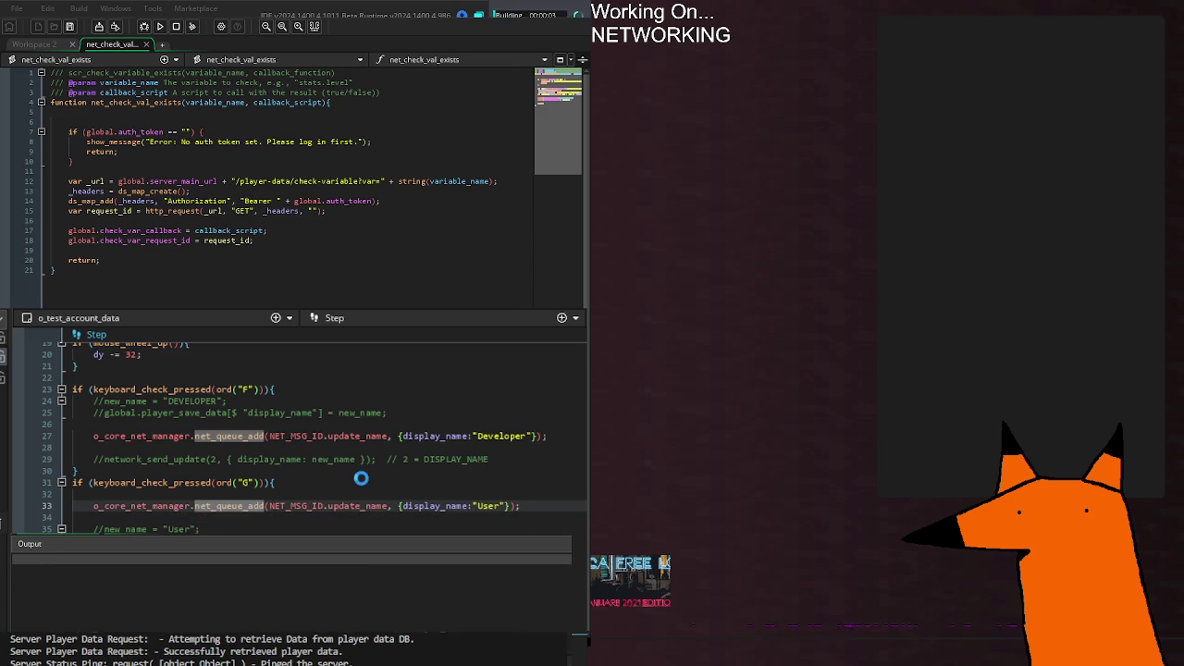
Step: Read the object_get_name incorrect type error at net_queue_do_request line 236, then close the game
{"action": "left_click", "coordinate": [361, 478]}
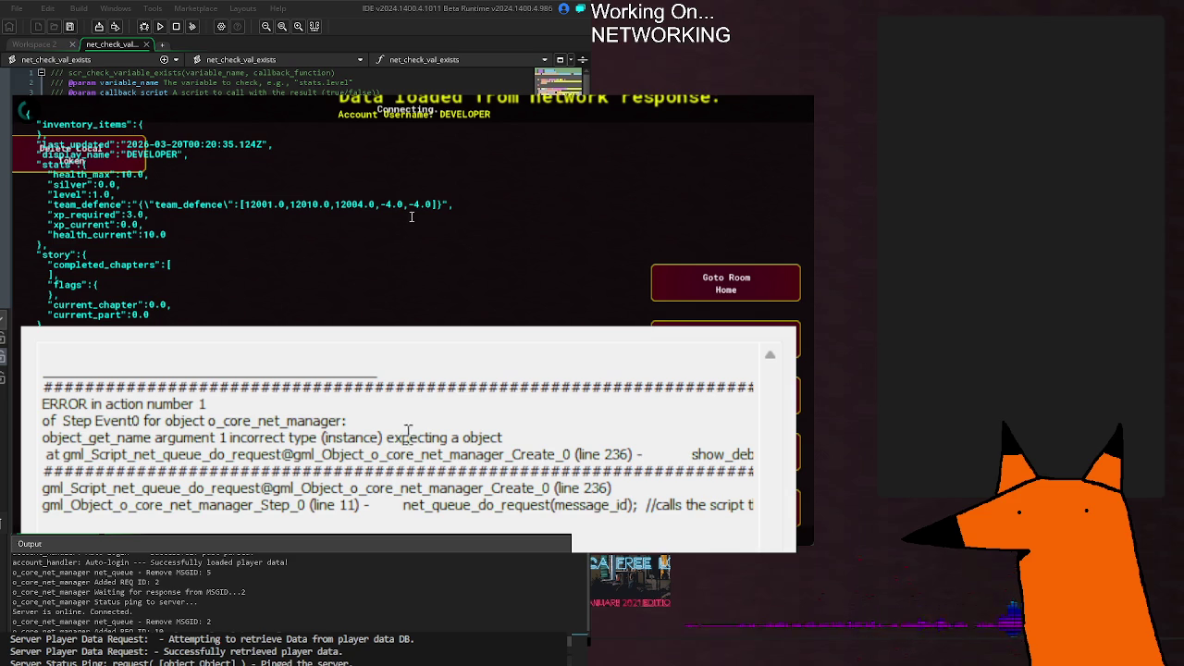
{"action": "left_click_drag", "start_coordinate": [385, 437], "coordinate": [42, 438]}
{"action": "left_click", "coordinate": [431, 461]}
{"action": "mouse_move", "coordinate": [429, 455]}
{"action": "left_mouse_down"}
{"action": "mouse_move", "coordinate": [740, 457]}
{"action": "mouse_move", "coordinate": [722, 476]}
{"action": "mouse_move", "coordinate": [33, 454]}
{"action": "left_mouse_up"}
{"action": "left_click", "coordinate": [721, 474]}
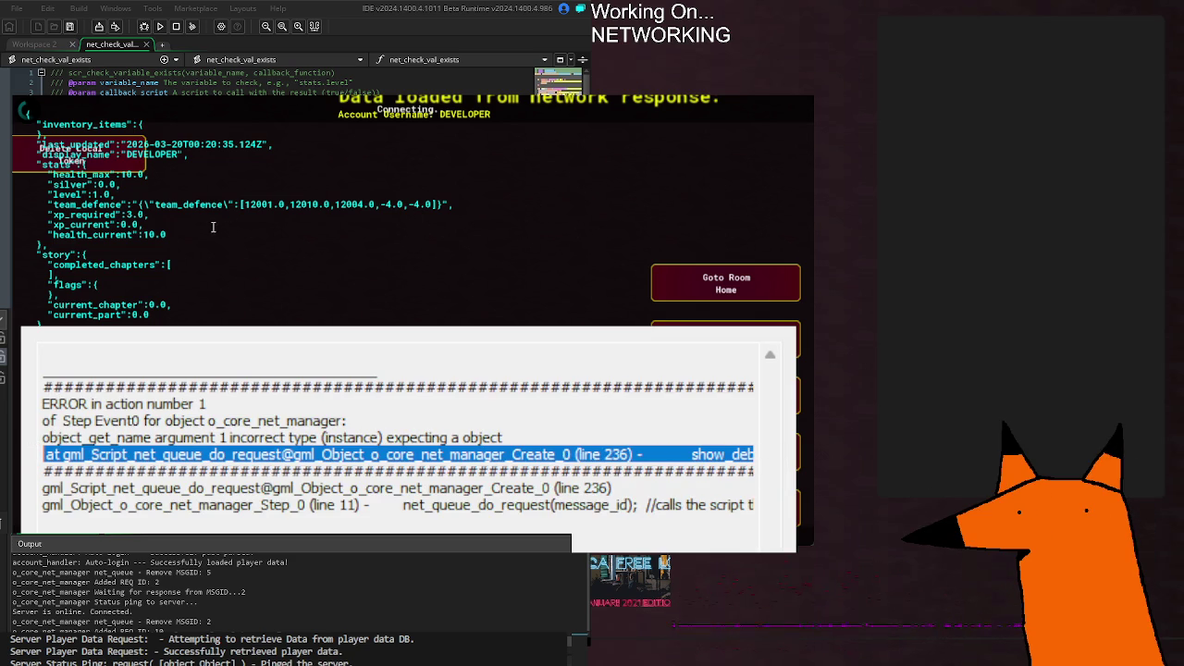
{"action": "left_click", "coordinate": [525, 456]}
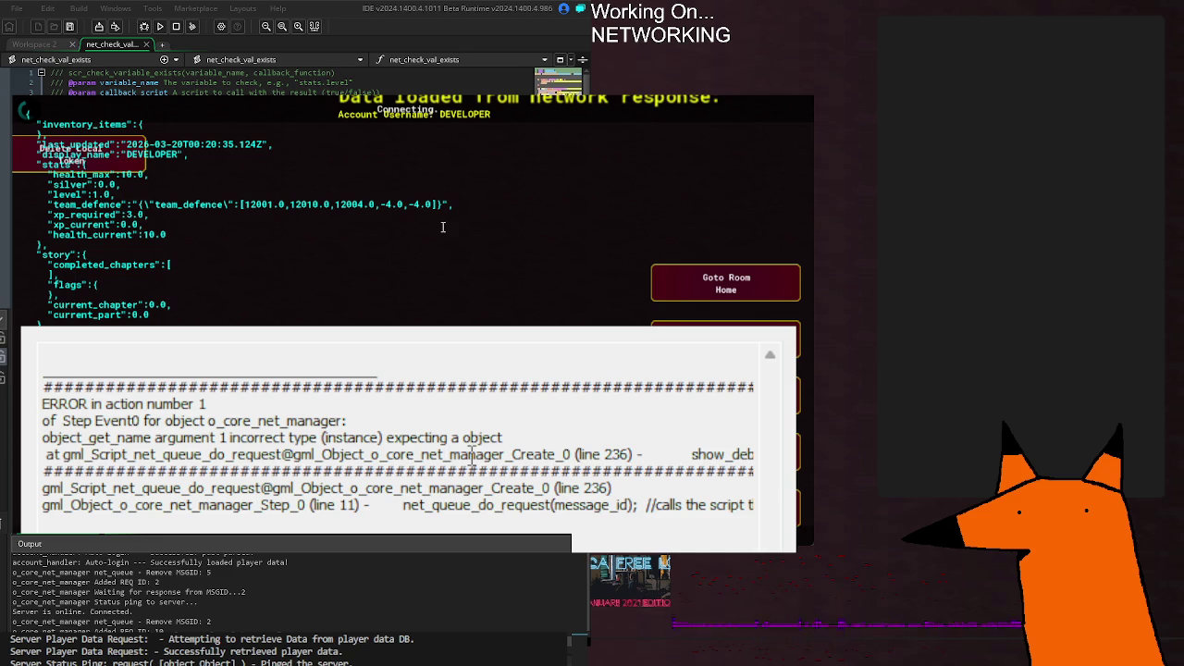
{"action": "key", "text": "Escape"}
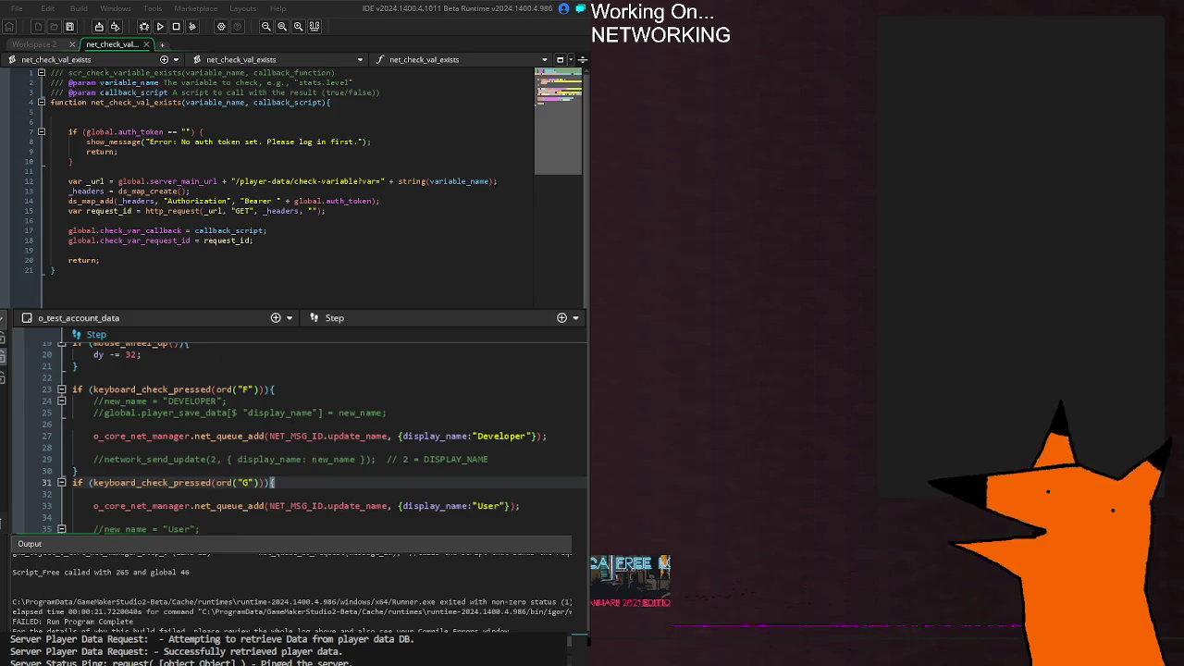
Step: Declare 'var _newname = {display_name:"Developer"};' on a new line above the update_name call
{"action": "left_click_drag", "start_coordinate": [401, 437], "coordinate": [533, 438]}
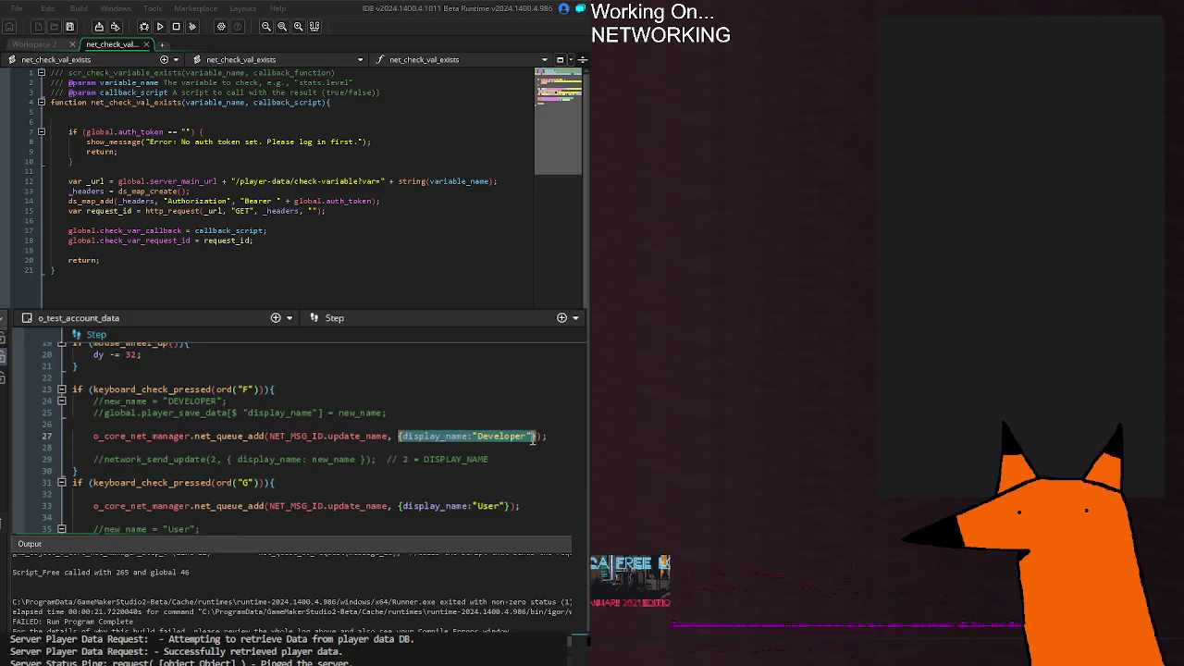
{"action": "type", "text": "{"}
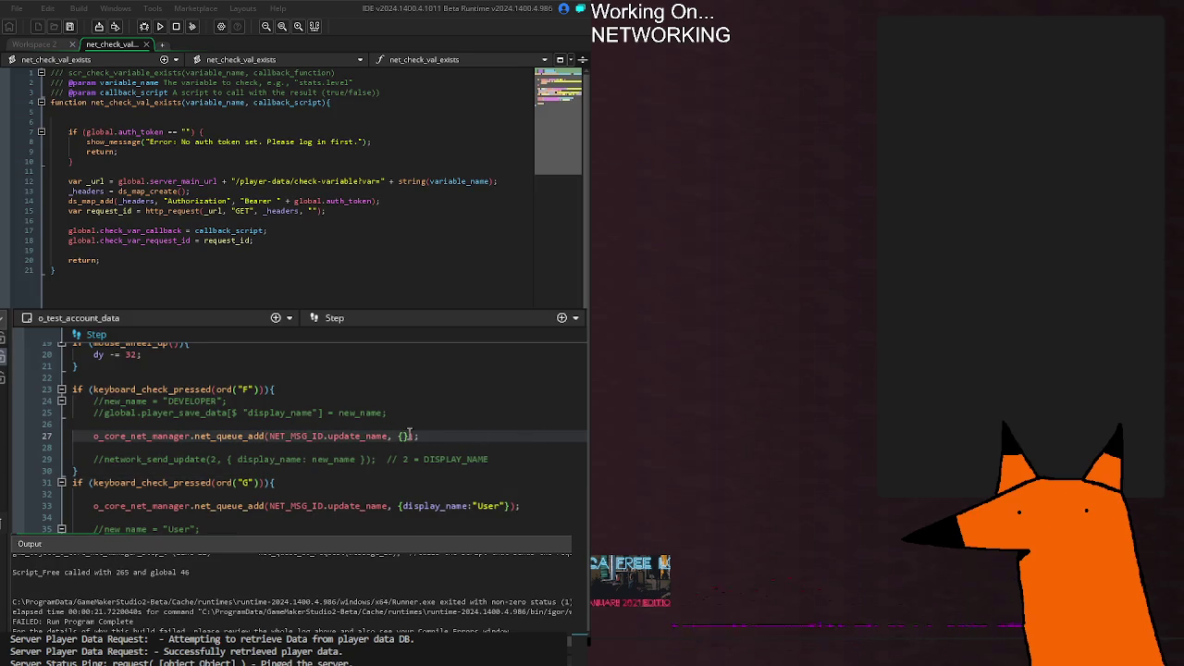
{"action": "key", "text": "ctrl+z"}
{"action": "left_click", "coordinate": [473, 436]}
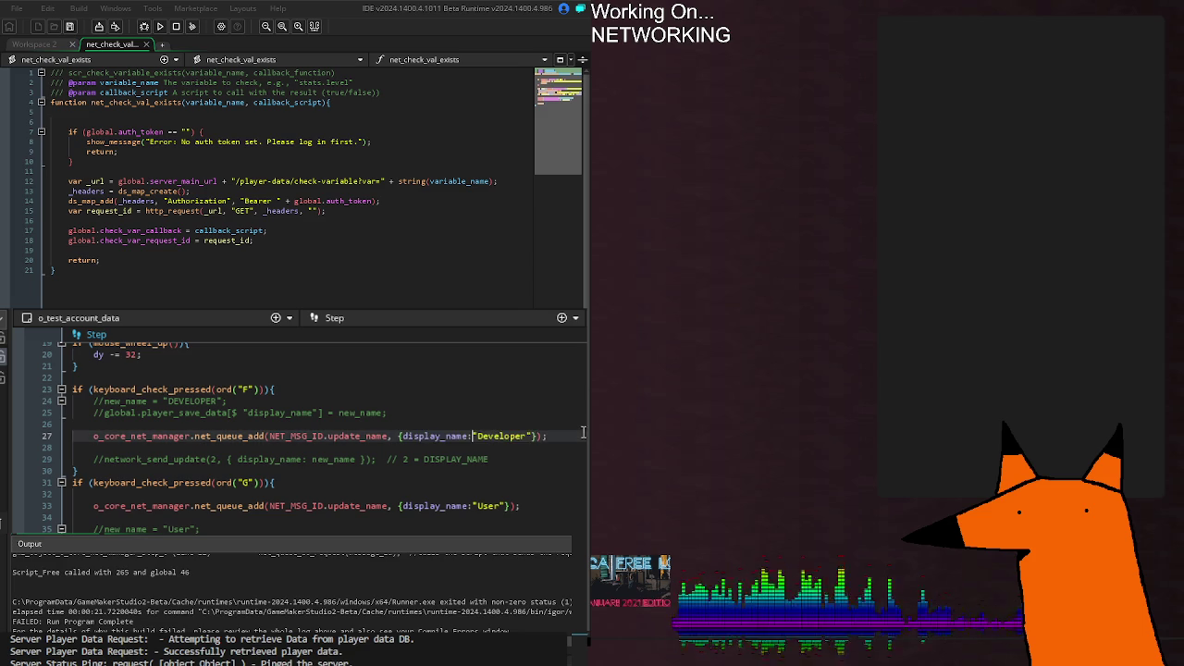
{"action": "left_click", "coordinate": [392, 424]}
{"action": "key", "text": "Return"}
{"action": "key", "text": "Return"}
{"action": "type", "text": "var _newname "}
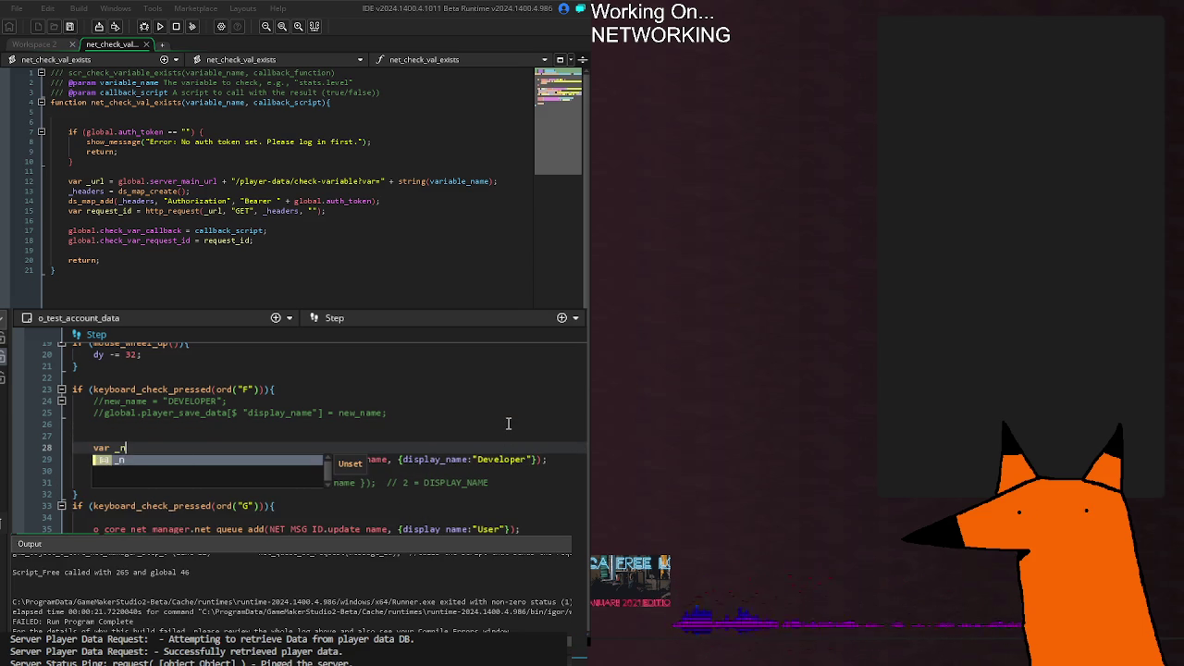
{"action": "type", "text": "= {display_name:\"Developer\"}"}
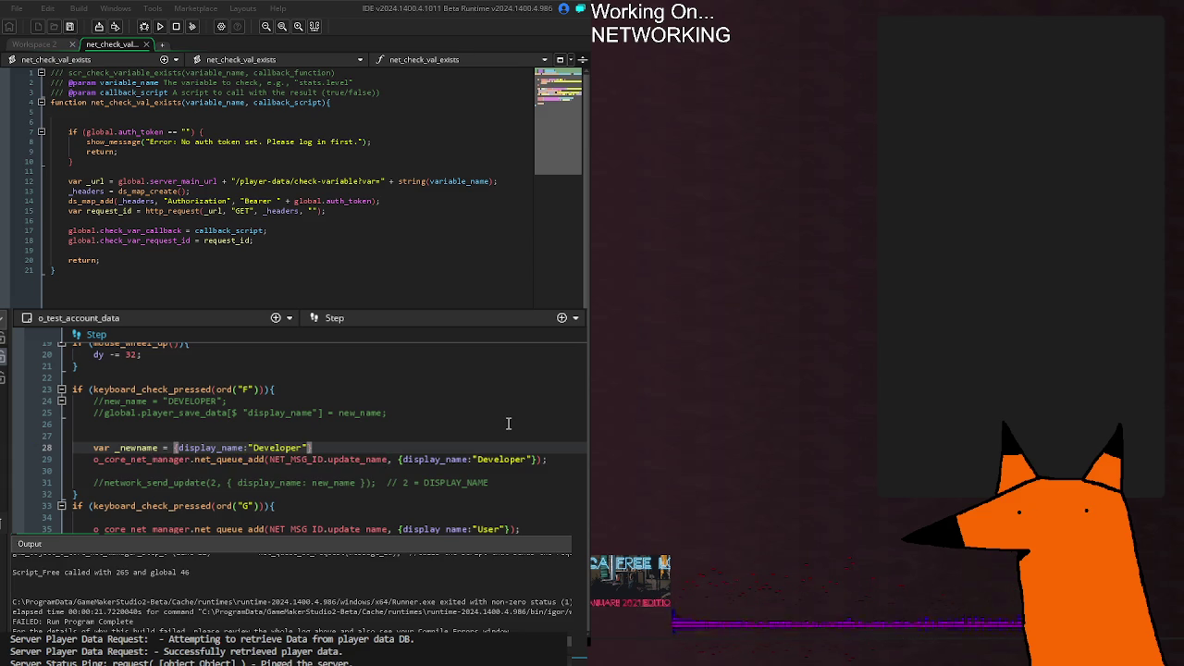
{"action": "type", "text": ";"}
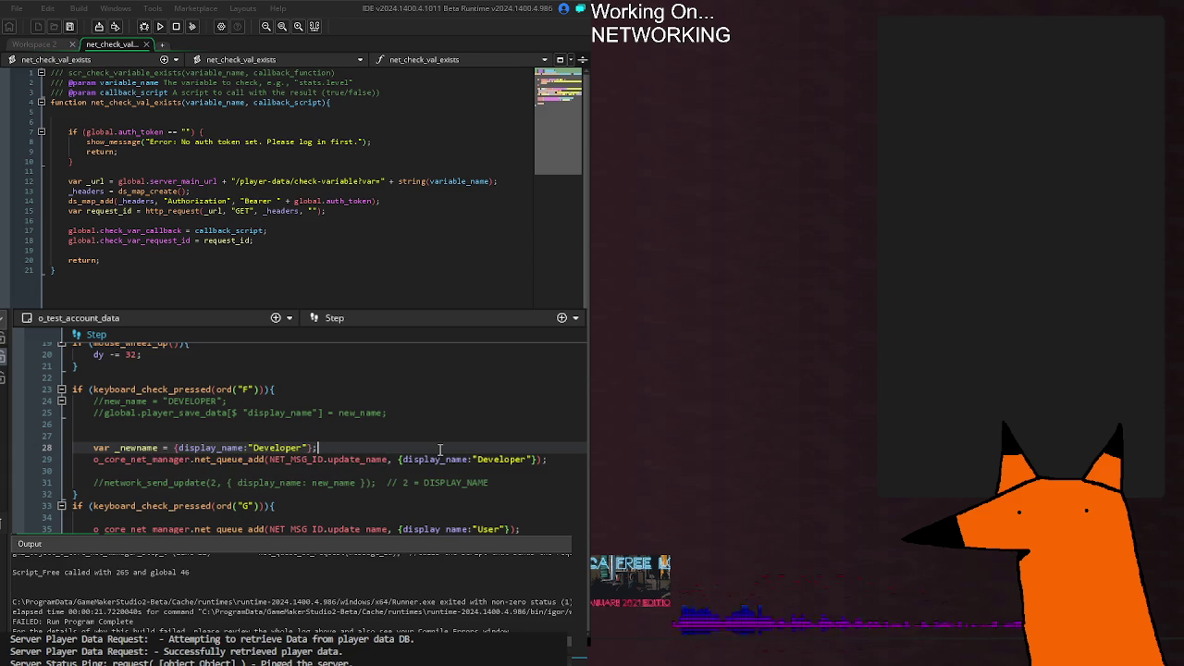
Step: Replace the display_name struct literal on line 29 with _newname and run the game
{"action": "left_click", "coordinate": [131, 448]}
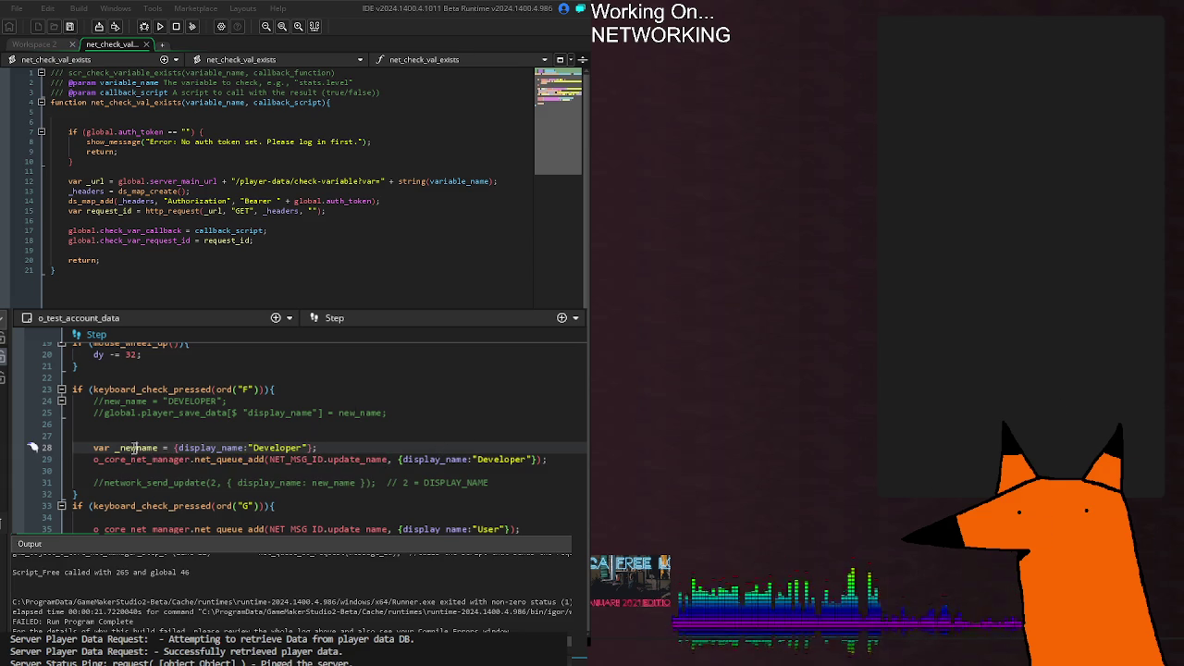
{"action": "double_click", "coordinate": [133, 447]}
{"action": "key", "text": "ctrl+c"}
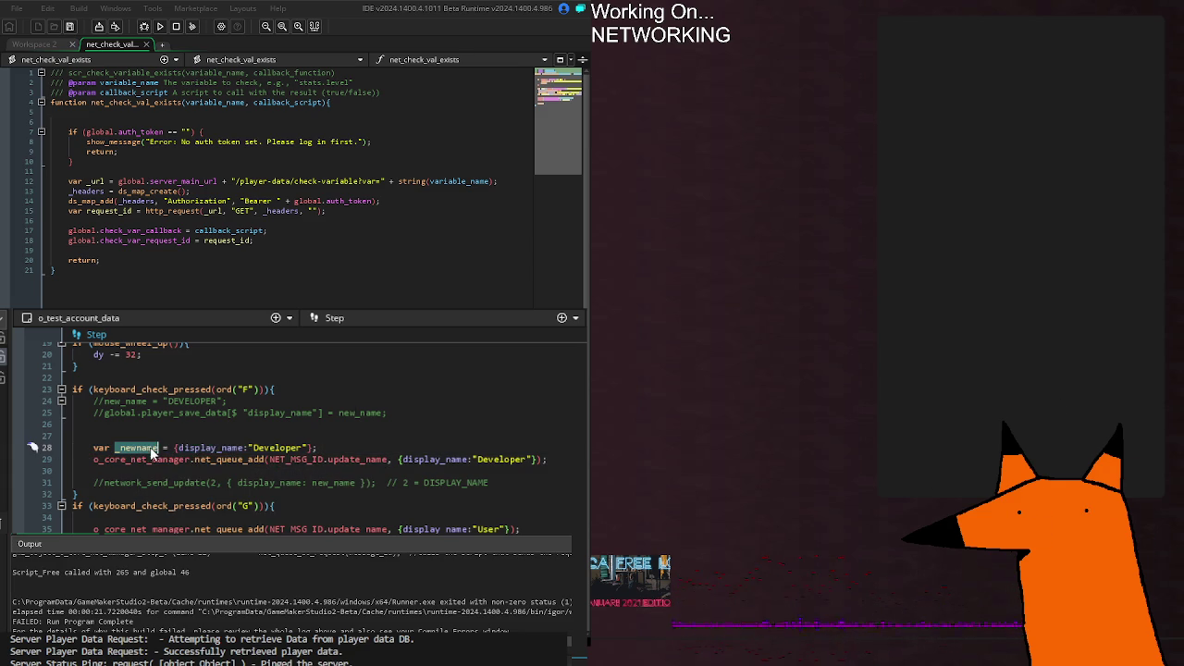
{"action": "left_click_drag", "start_coordinate": [399, 459], "coordinate": [533, 459]}
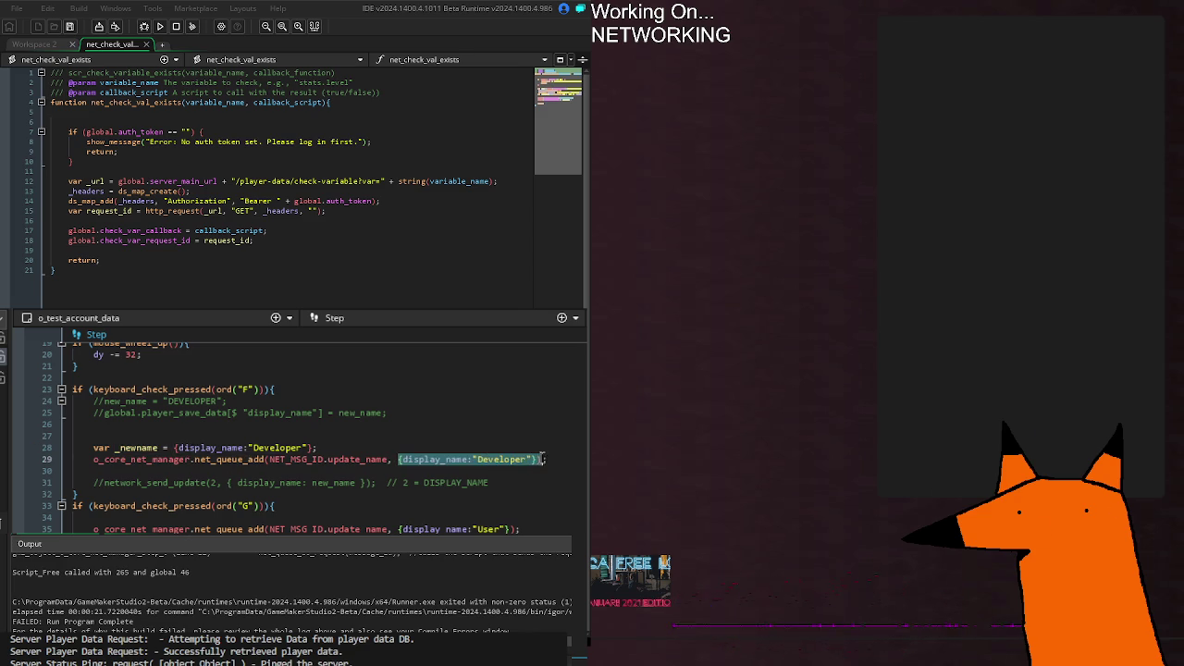
{"action": "key", "text": "ctrl+v"}
{"action": "key", "text": "F5"}
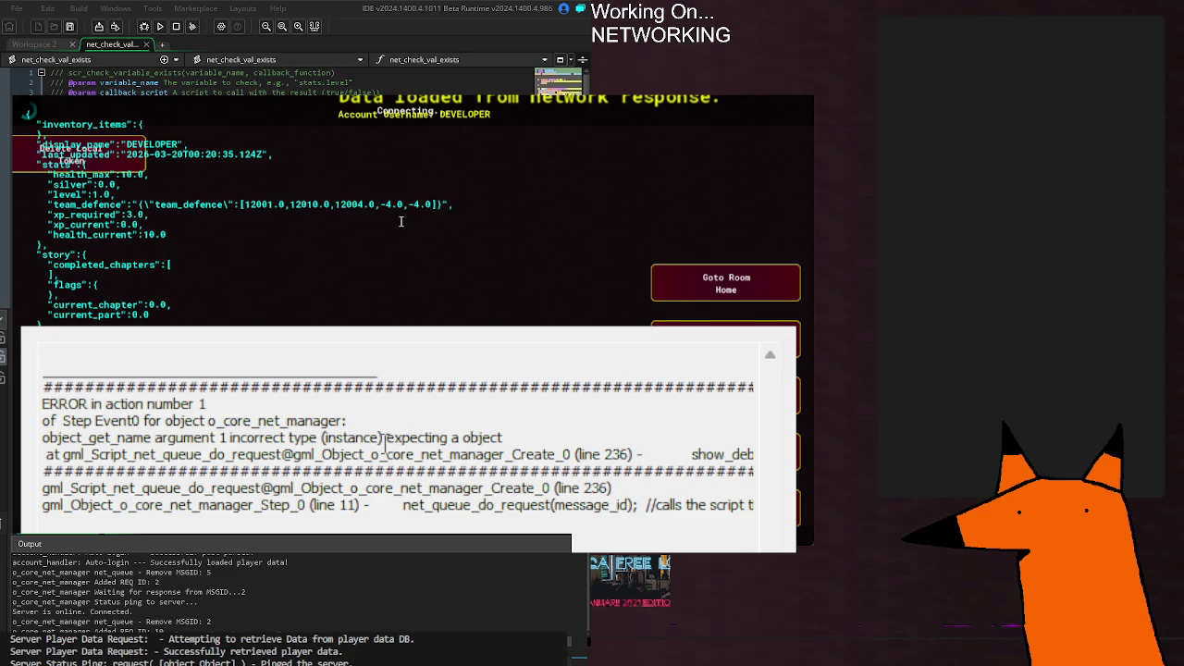
Step: Select the object_get_name error text in o_core_net_manager Step, then close the crashed game
{"action": "left_click_drag", "start_coordinate": [343, 438], "coordinate": [506, 438]}
{"action": "left_click", "coordinate": [262, 472]}
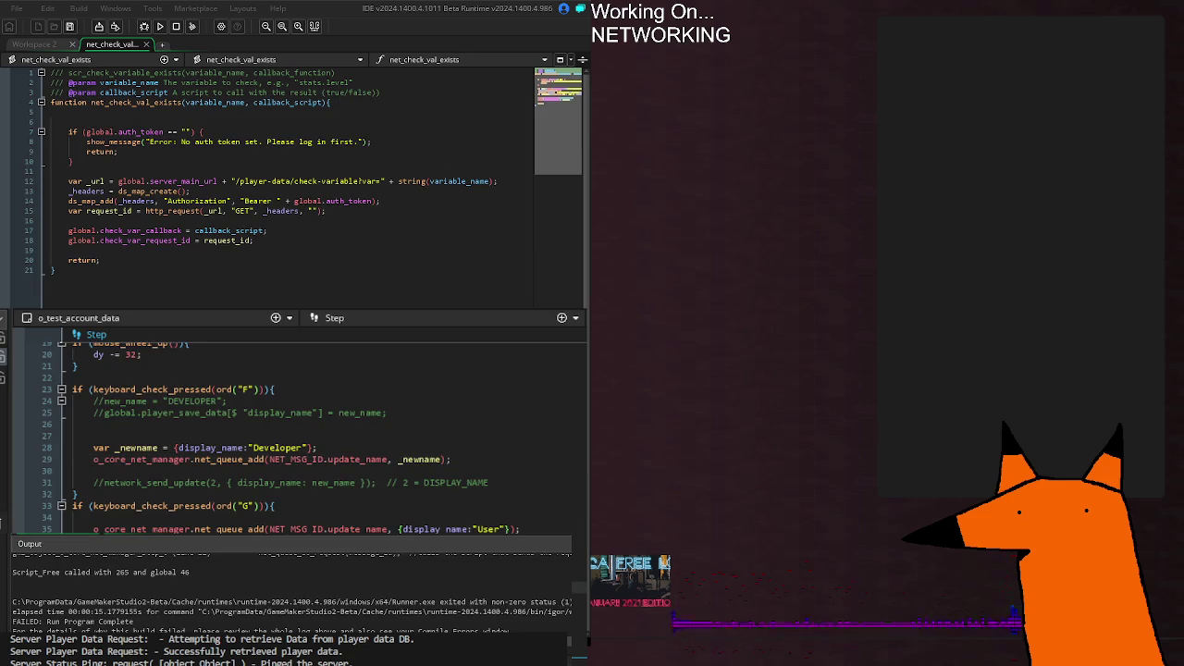
Step: Inspect network_send_update's payload code, highlighting every use of update_struct_or_map
{"action": "middle_click", "coordinate": [129, 482]}
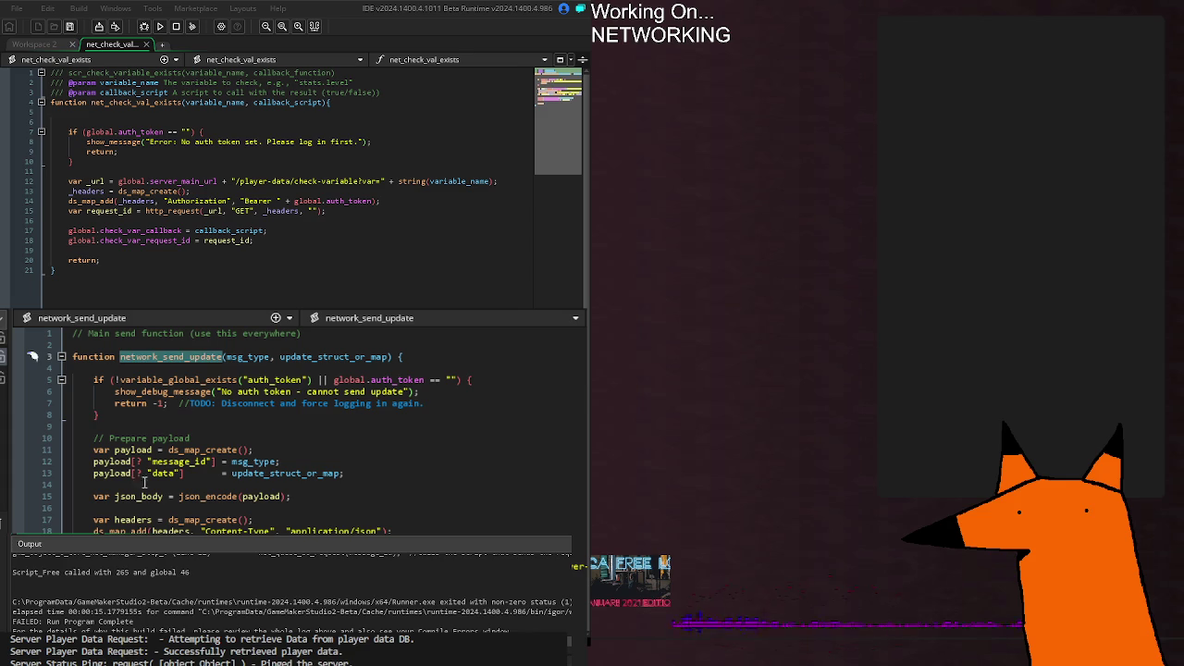
{"action": "left_click", "coordinate": [96, 415]}
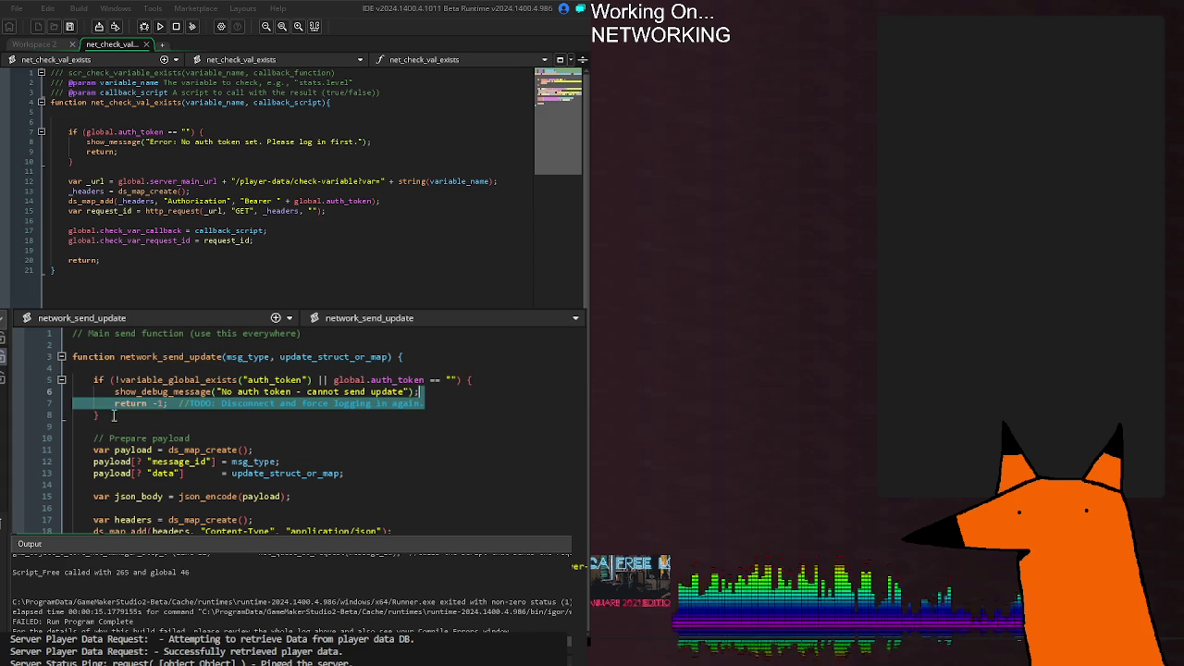
{"action": "left_click", "coordinate": [295, 449]}
{"action": "left_click", "coordinate": [158, 473]}
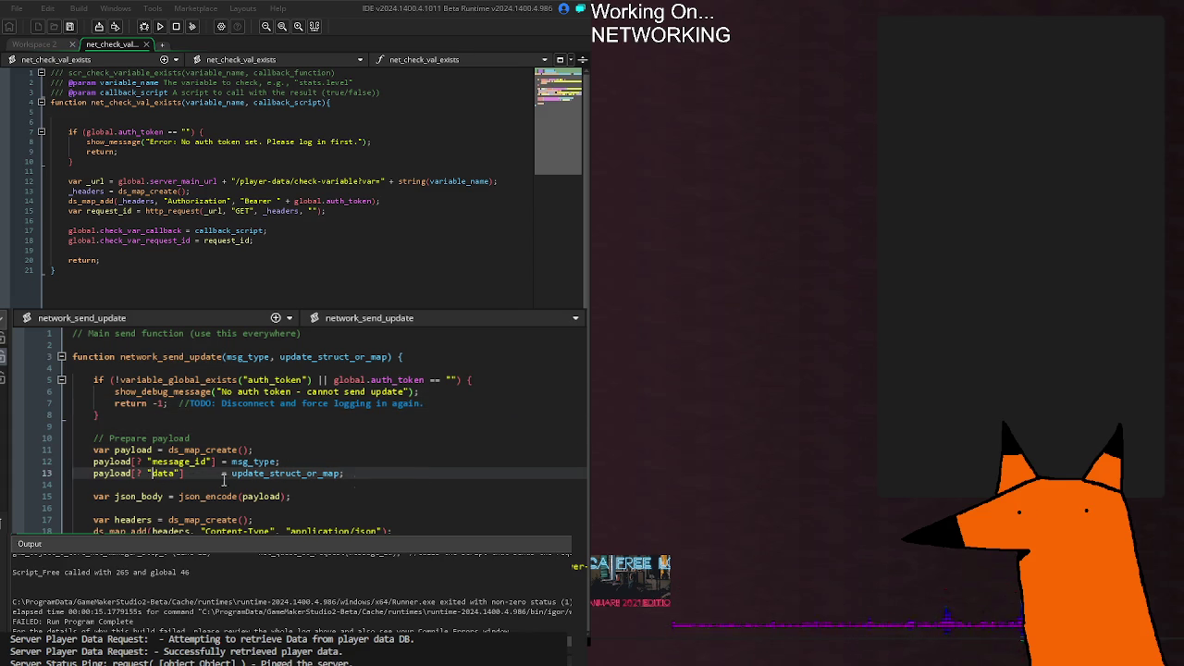
{"action": "double_click", "coordinate": [159, 474]}
{"action": "left_click", "coordinate": [348, 473]}
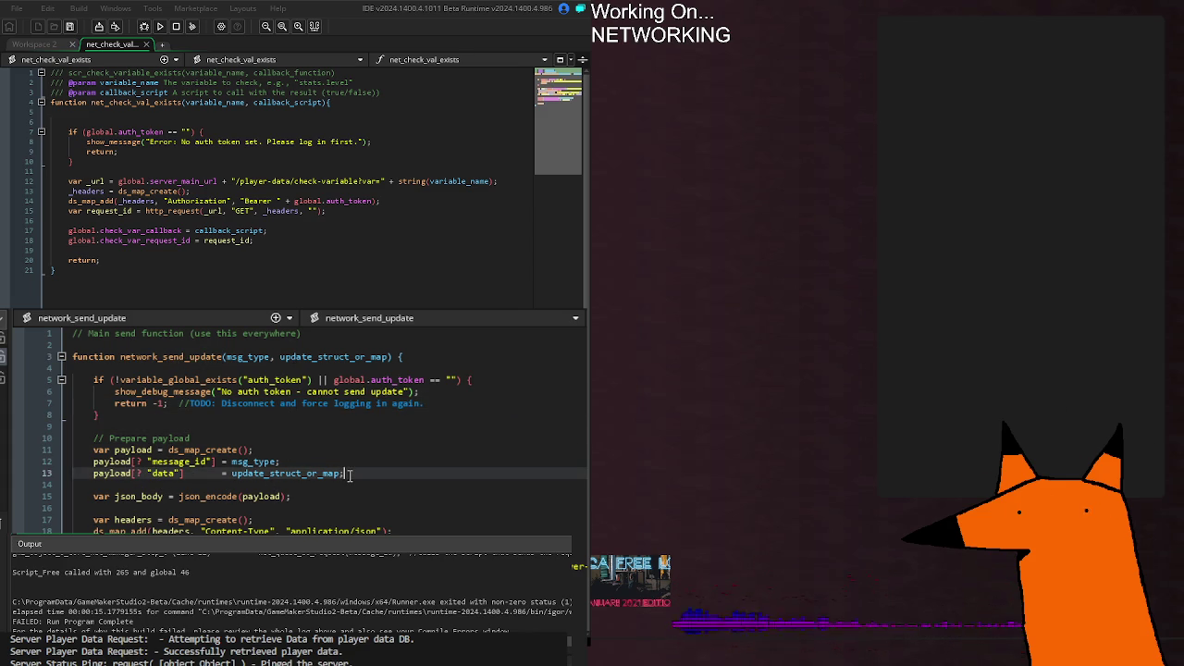
{"action": "double_click", "coordinate": [294, 473]}
{"action": "left_click", "coordinate": [401, 476]}
{"action": "double_click", "coordinate": [289, 473]}
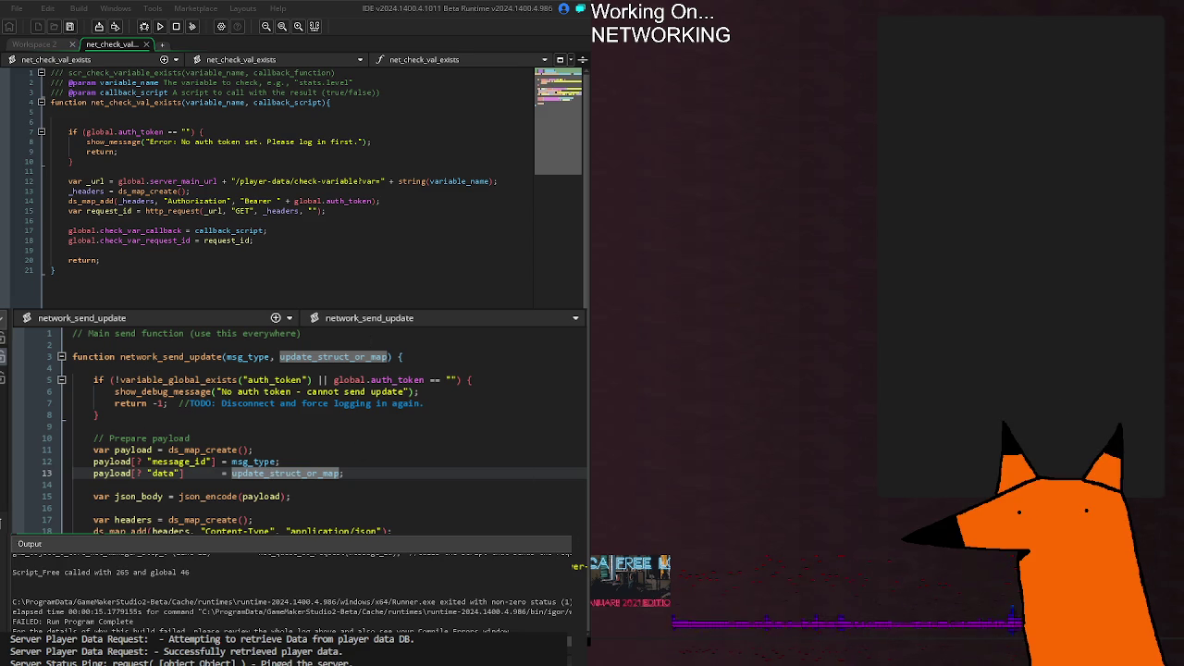
Step: Return the lower editor to o_core_net_manager's Create and Step event code
{"action": "key", "text": "Escape"}
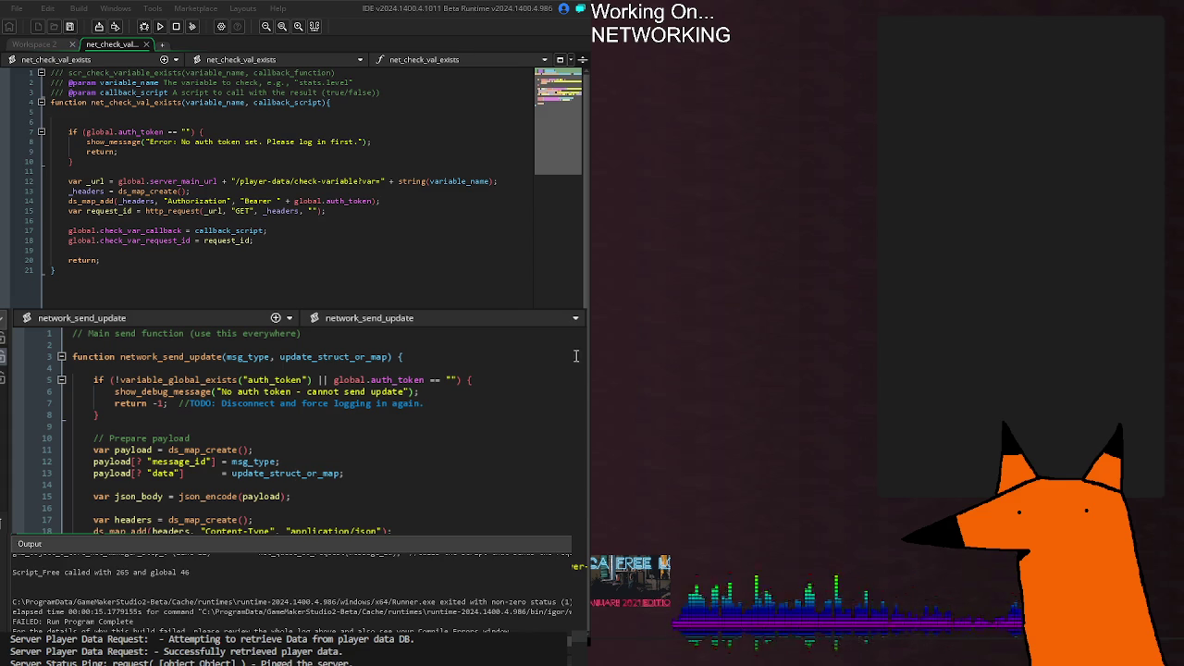
{"action": "left_click", "coordinate": [508, 321]}
{"action": "key", "text": "alt+Left"}
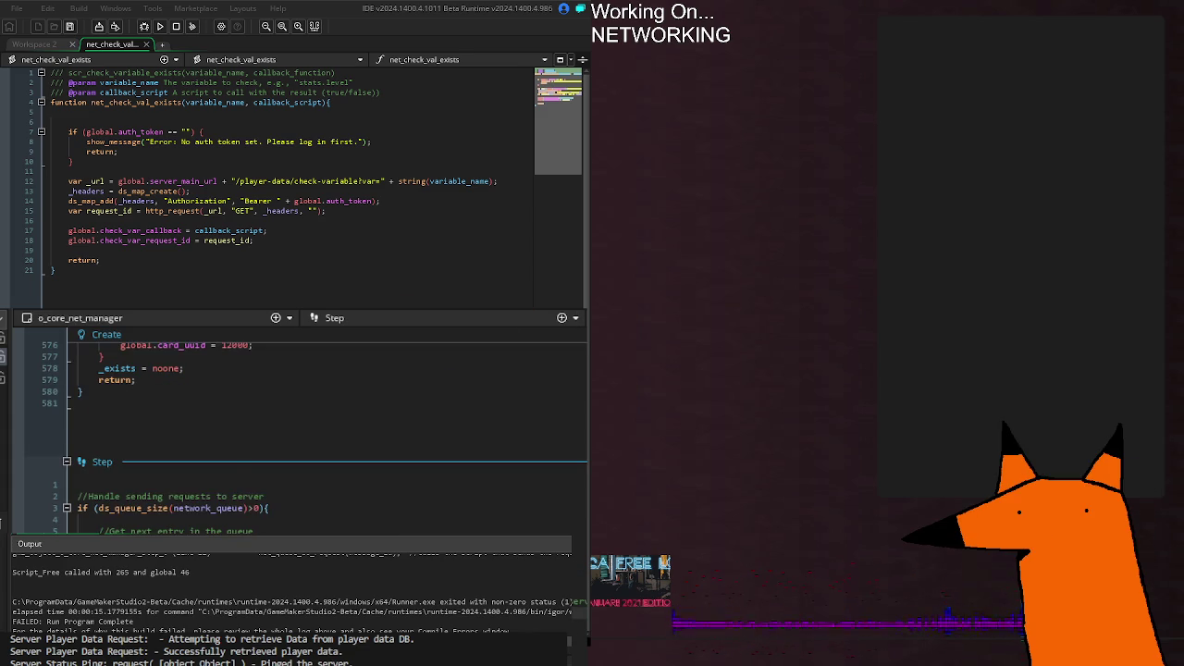
{"action": "scroll", "coordinate": [248, 438], "scroll_direction": "down", "scroll_amount": 2}
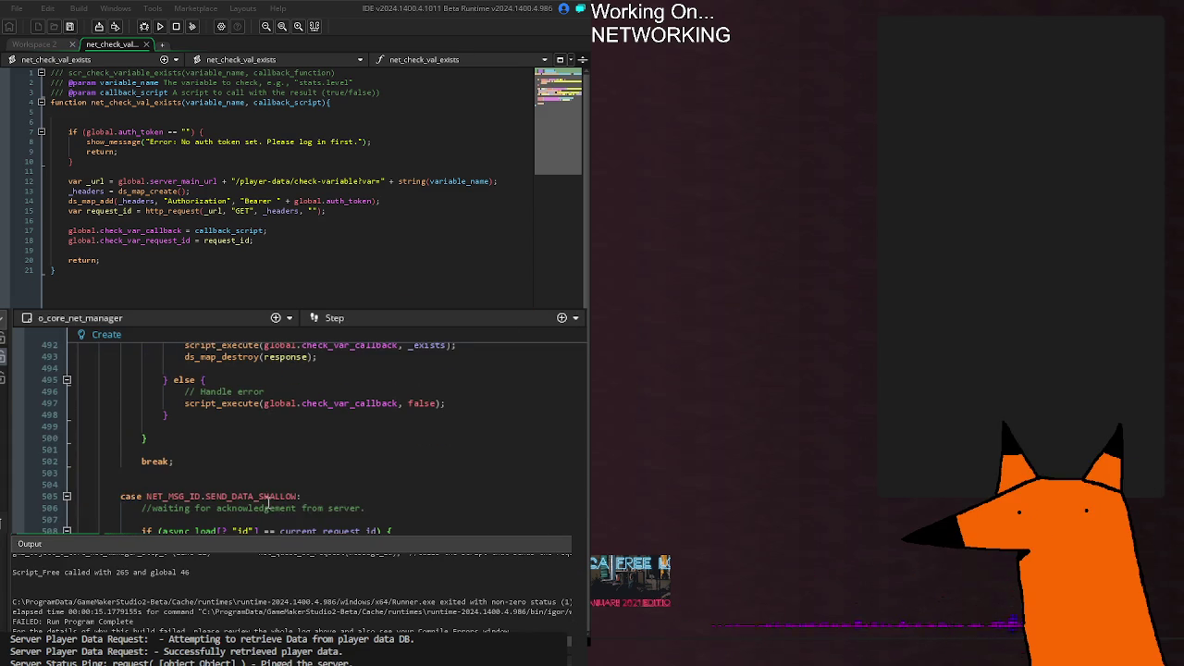
{"action": "left_click", "coordinate": [471, 519]}
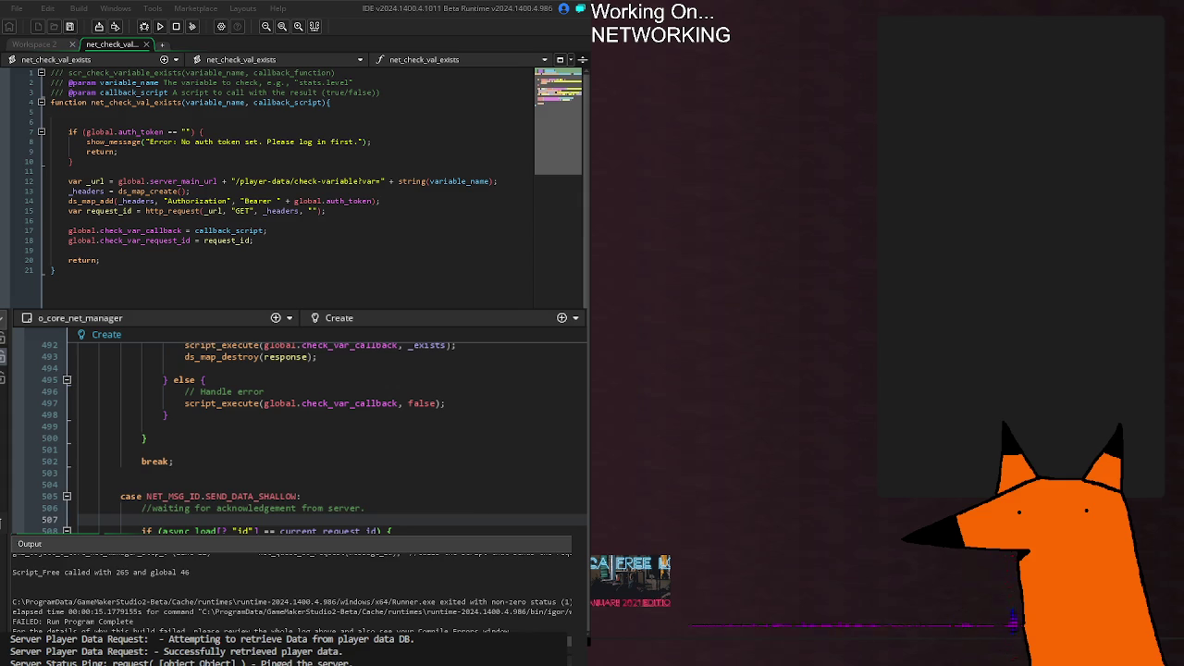
{"action": "left_click", "coordinate": [432, 509]}
{"action": "left_click", "coordinate": [453, 527]}
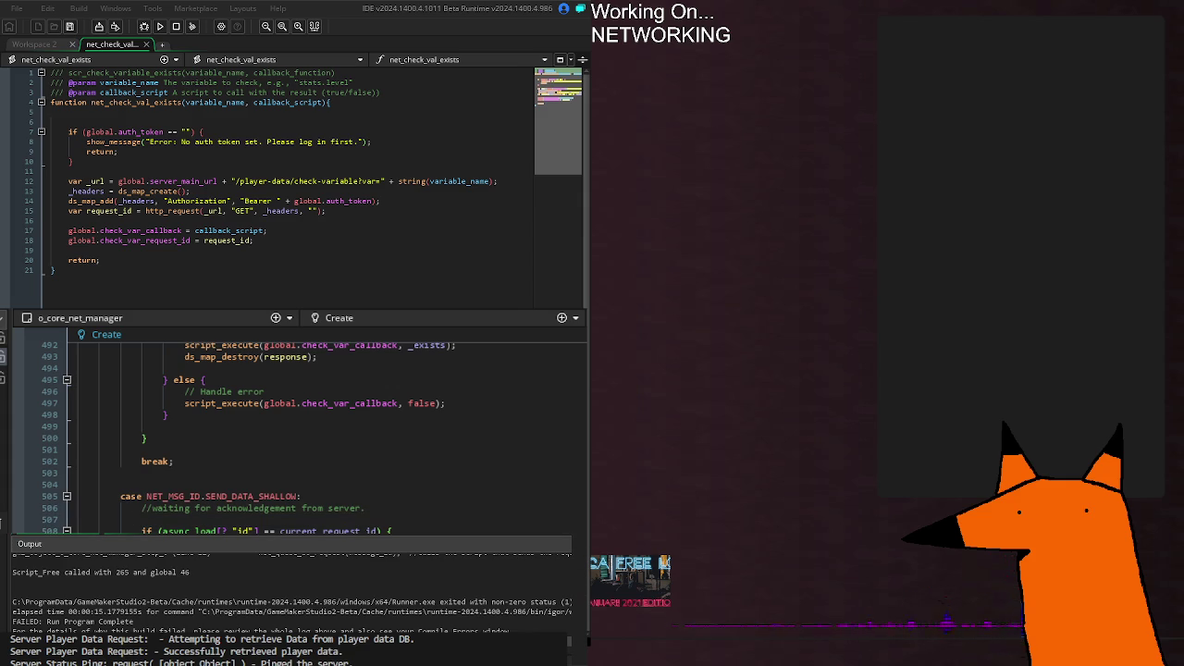
{"action": "scroll", "coordinate": [296, 435], "scroll_direction": "up", "scroll_amount": 20}
{"action": "scroll", "coordinate": [296, 435], "scroll_direction": "up", "scroll_amount": 20}
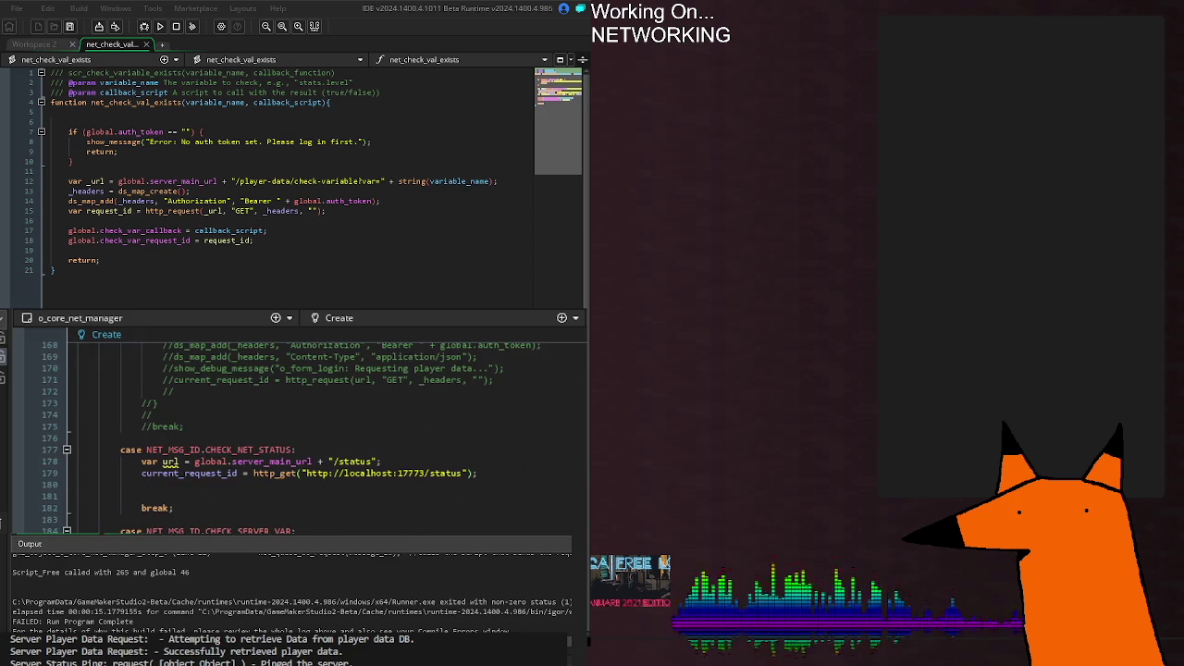
{"action": "scroll", "coordinate": [296, 434], "scroll_direction": "down", "scroll_amount": 12}
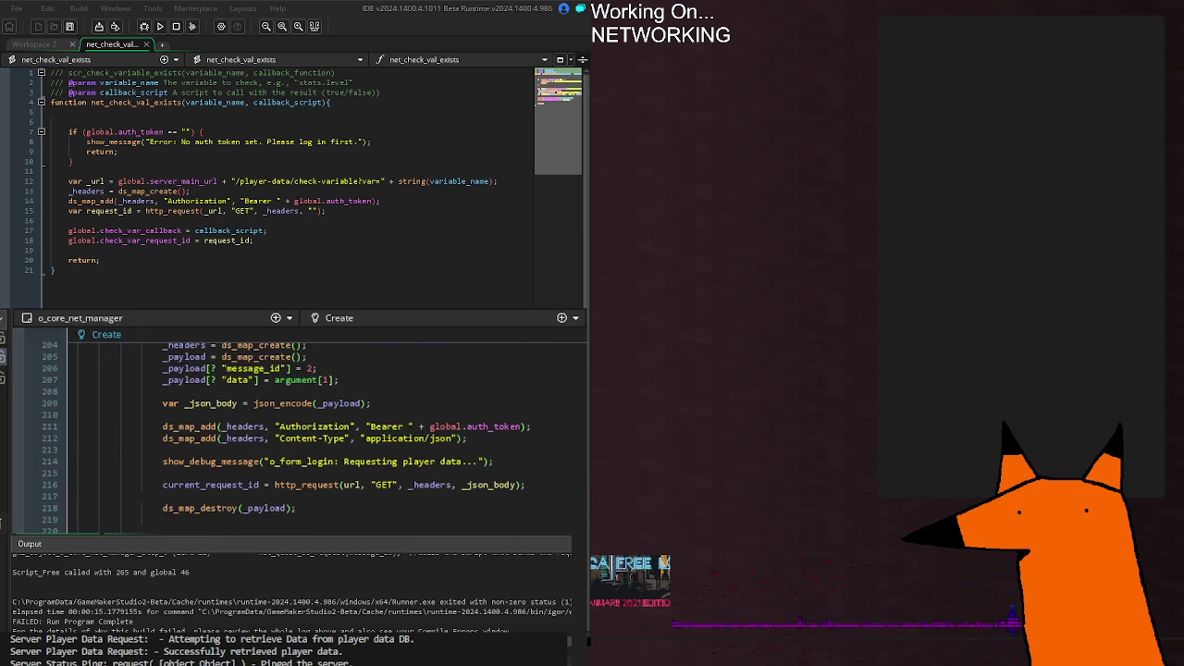
{"action": "scroll", "coordinate": [296, 435], "scroll_direction": "down", "scroll_amount": 4}
{"action": "scroll", "coordinate": [296, 435], "scroll_direction": "up", "scroll_amount": 12}
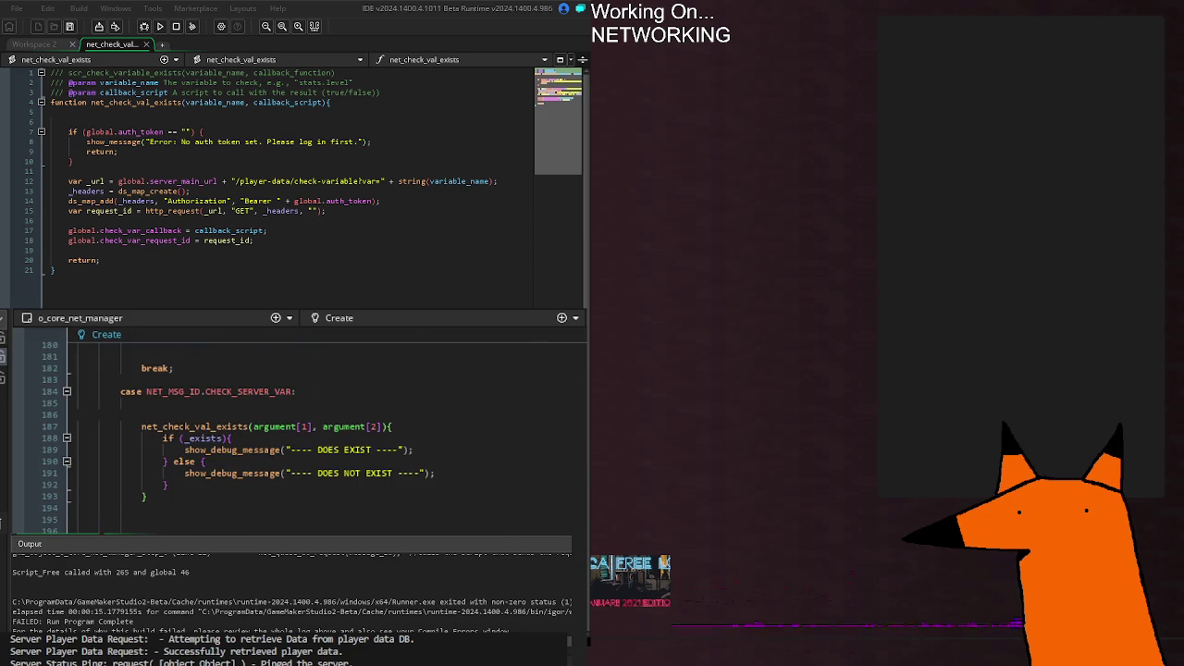
{"action": "scroll", "coordinate": [296, 435], "scroll_direction": "down", "scroll_amount": 12}
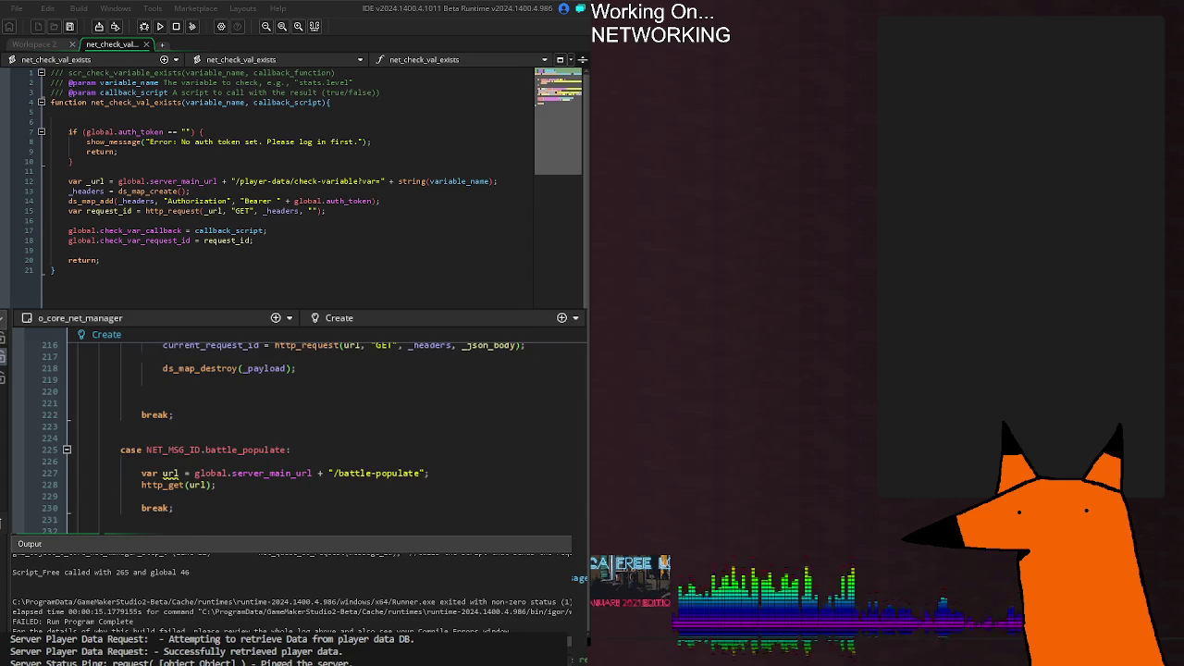
{"action": "scroll", "coordinate": [296, 435], "scroll_direction": "up", "scroll_amount": 20}
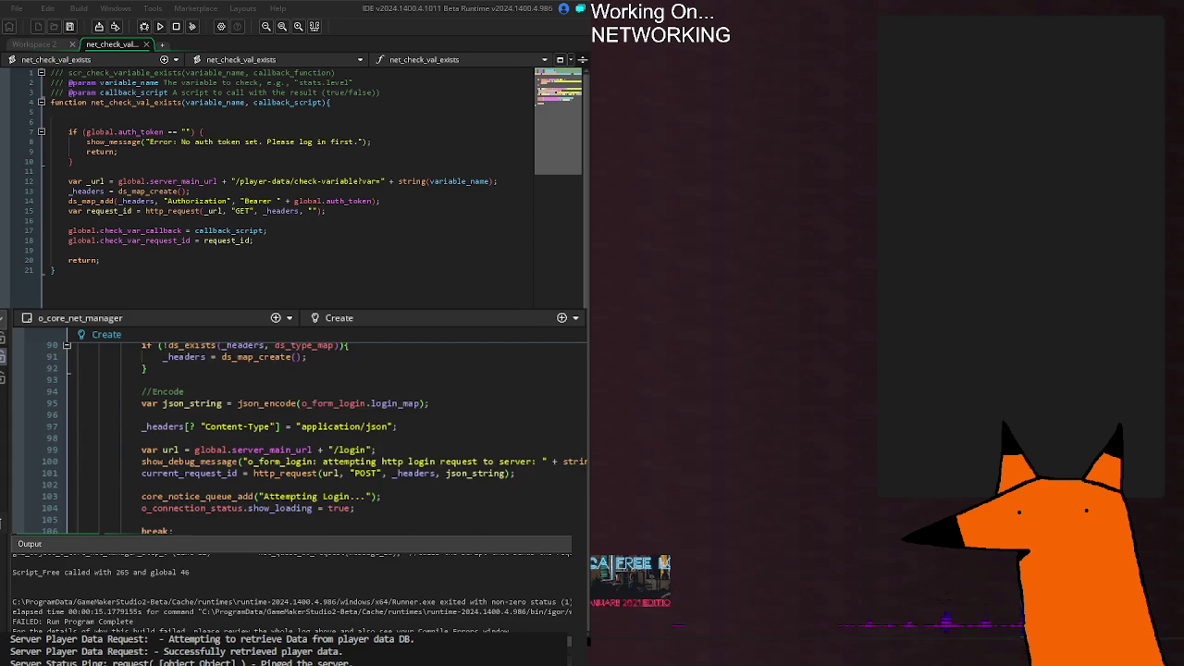
{"action": "scroll", "coordinate": [296, 435], "scroll_direction": "up", "scroll_amount": 10}
{"action": "scroll", "coordinate": [296, 435], "scroll_direction": "down", "scroll_amount": 20}
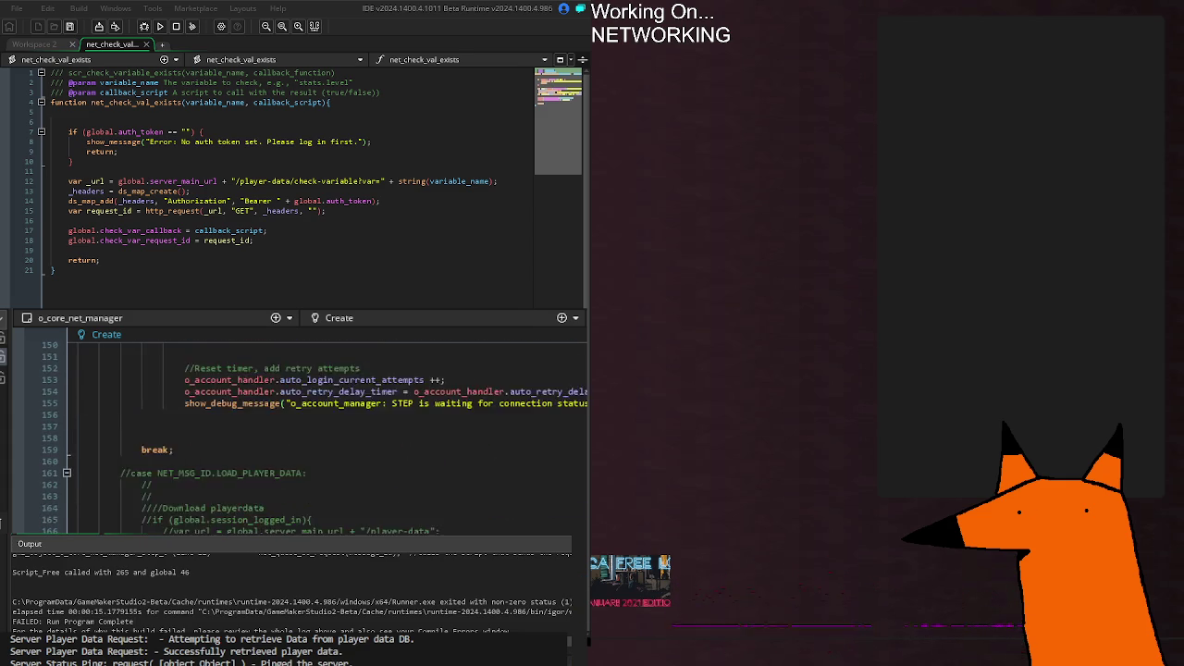
{"action": "left_click", "coordinate": [224, 466]}
{"action": "left_click", "coordinate": [239, 496]}
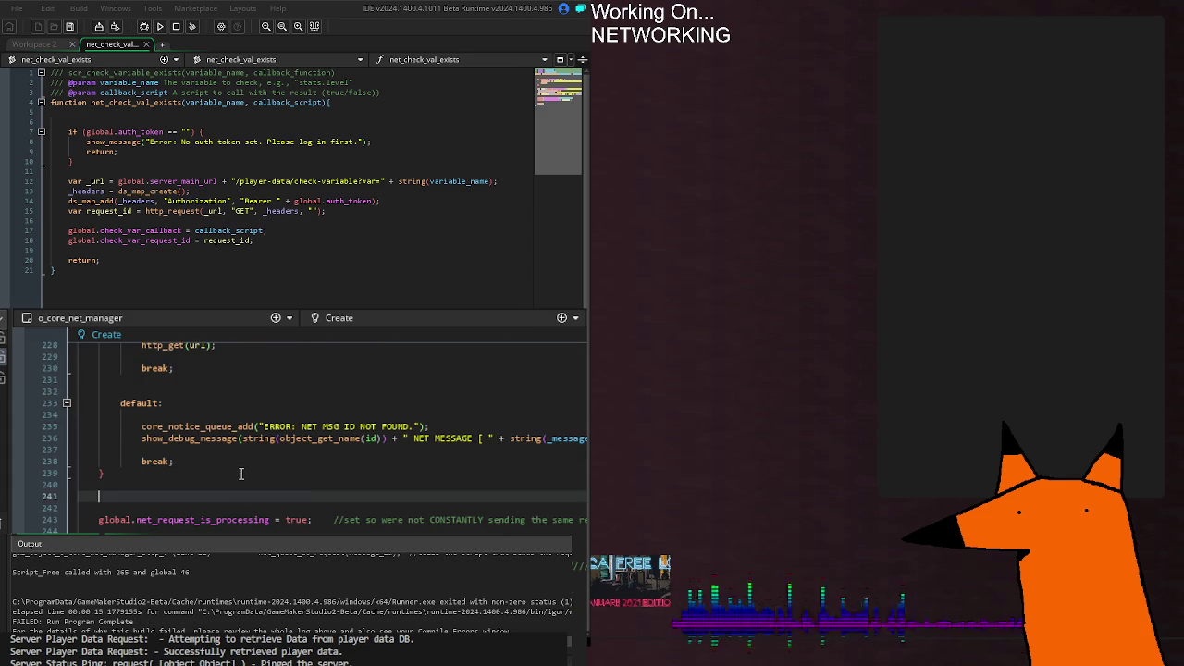
Step: Insert 'case NET_MSG_ID.SEND_DATA_SHALLOW:' after the player-data request case's break
{"action": "scroll", "coordinate": [239, 490], "scroll_direction": "up", "scroll_amount": 6}
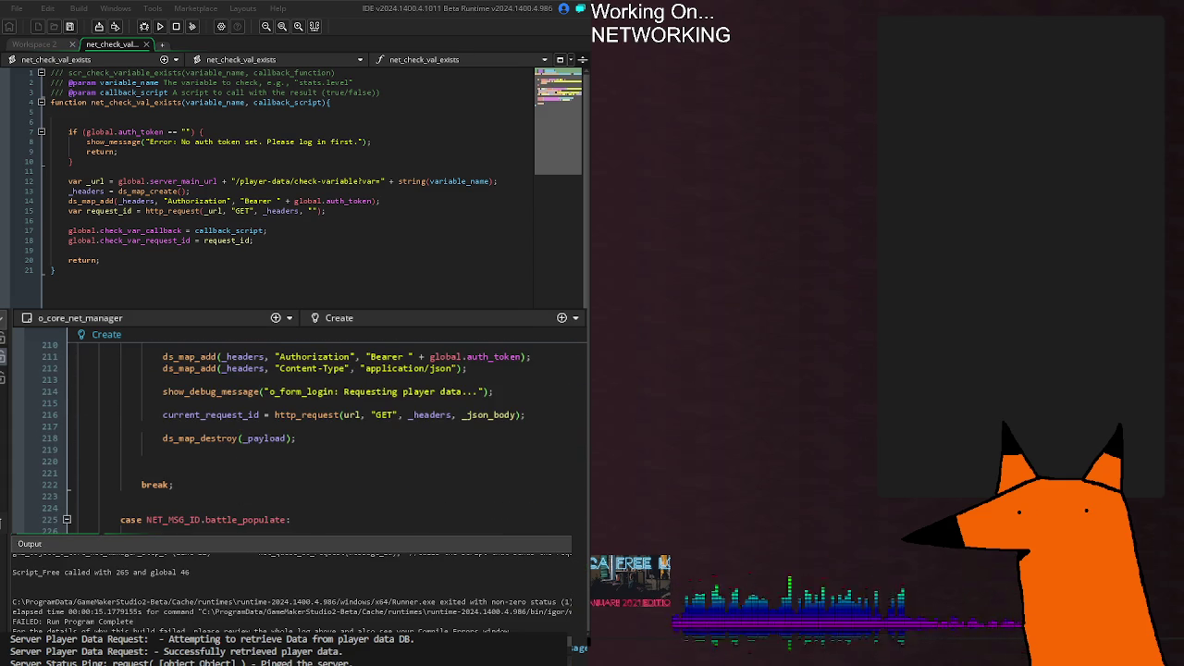
{"action": "left_click", "coordinate": [306, 498]}
{"action": "key", "text": "Return"}
{"action": "key", "text": "Return"}
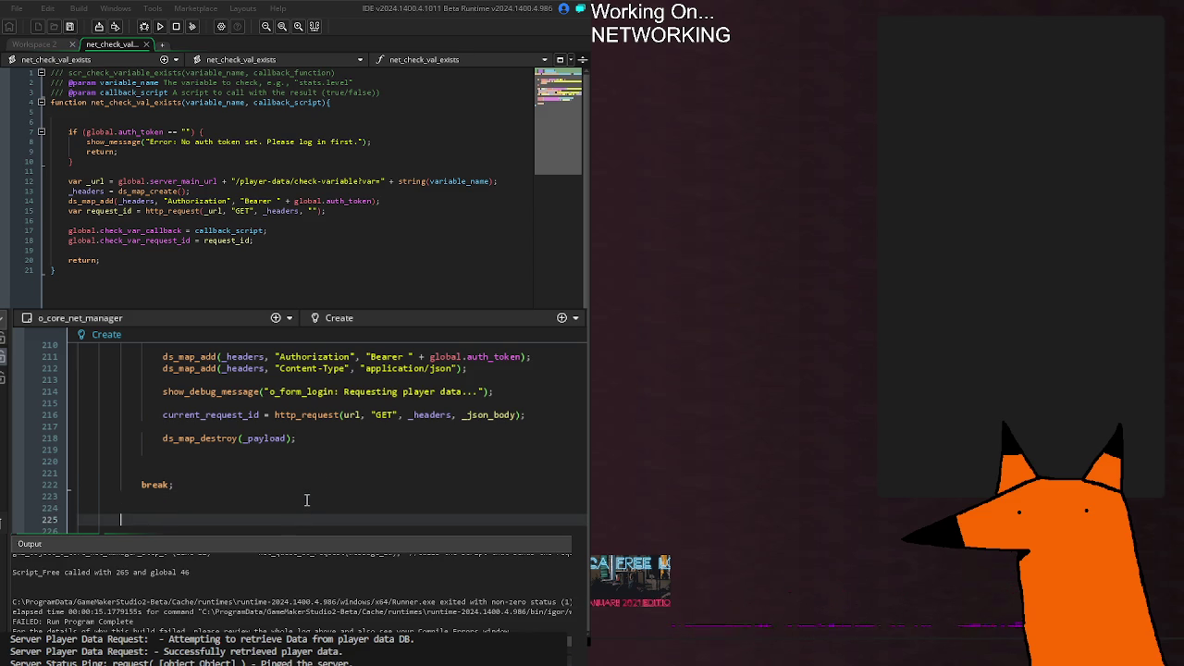
{"action": "type", "text": "case NET"}
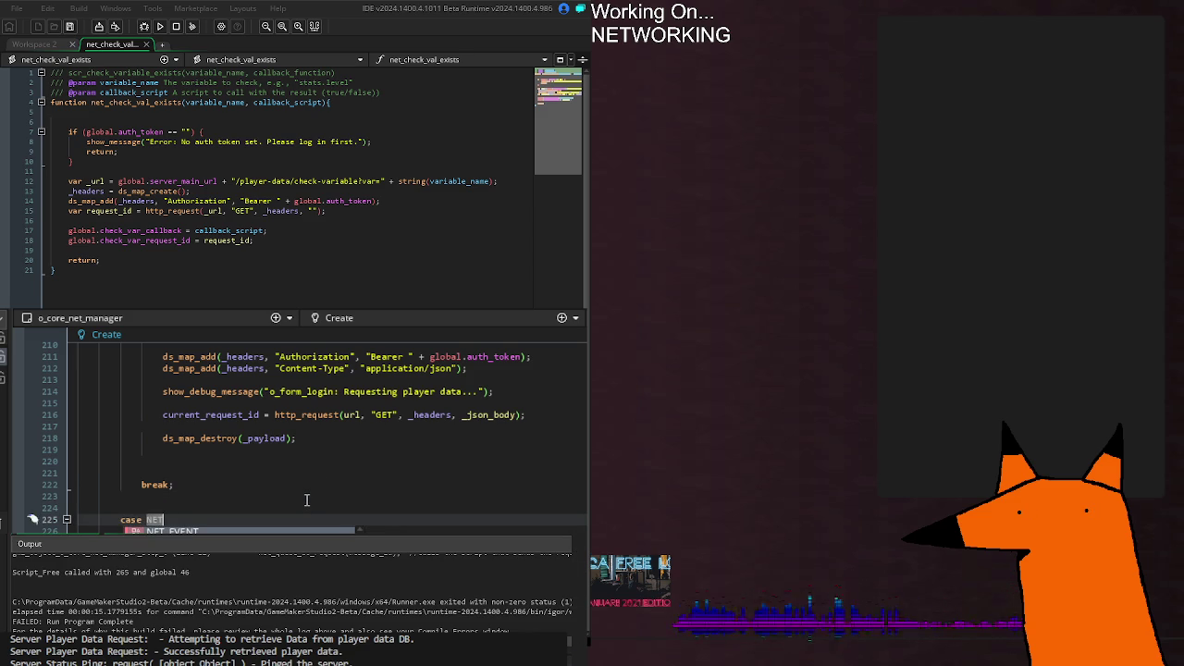
{"action": "type", "text": "_MSG"}
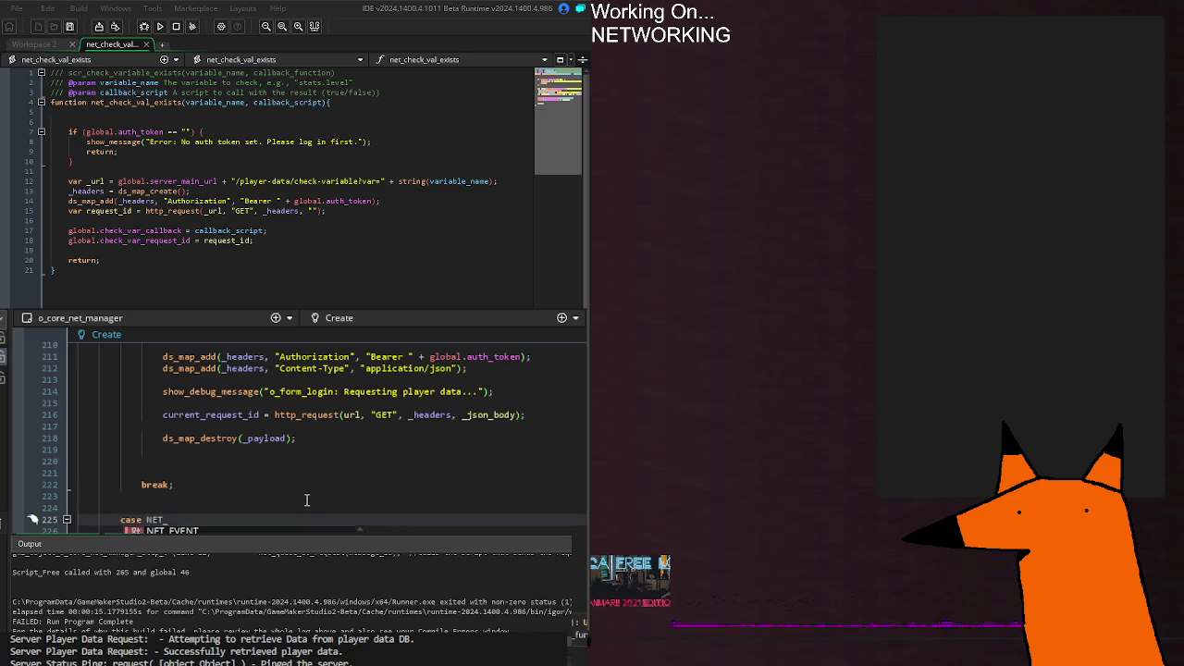
{"action": "key", "text": "Return"}
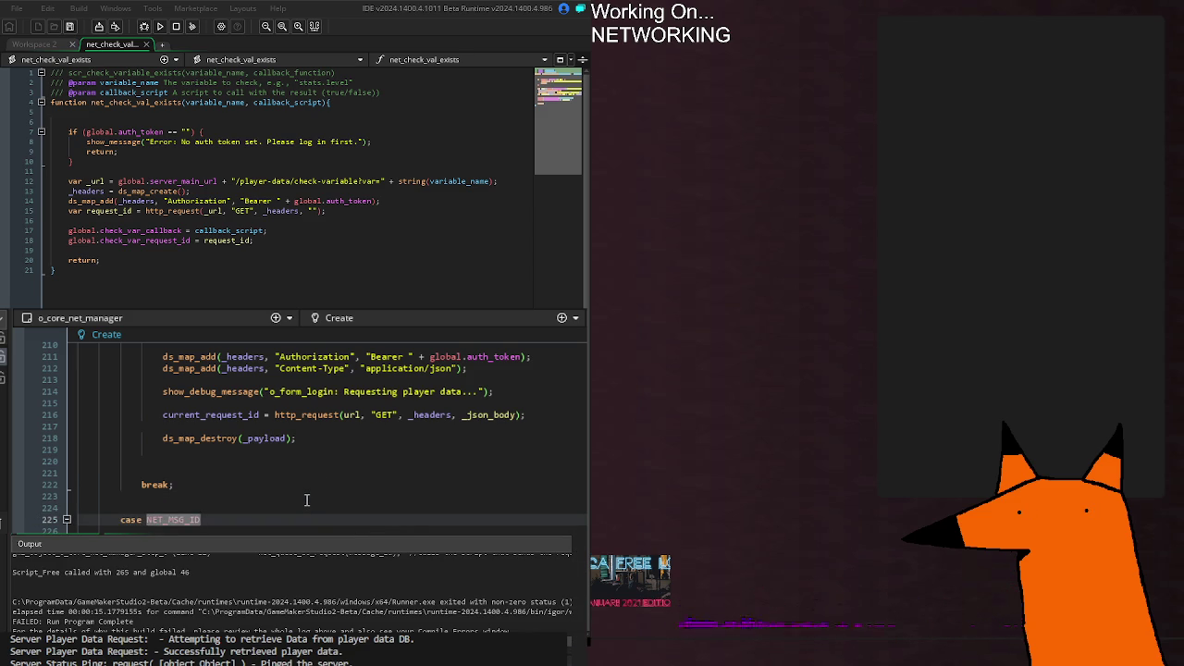
{"action": "type", "text": "."}
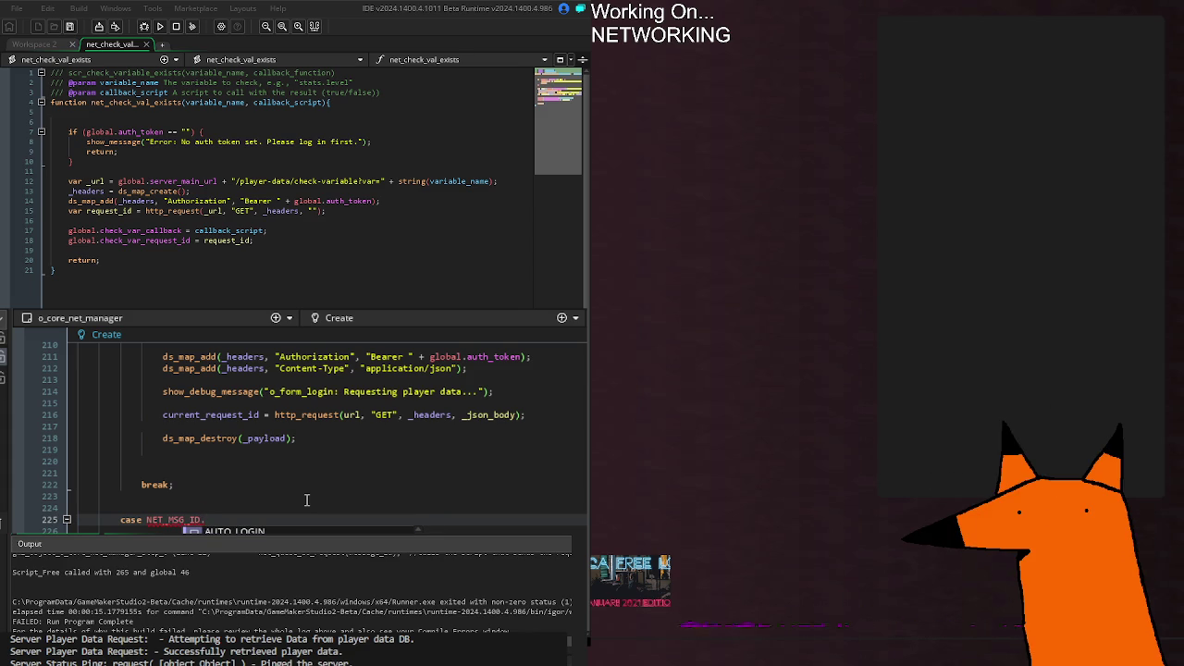
{"action": "type", "text": "S"}
{"action": "key", "text": "Return"}
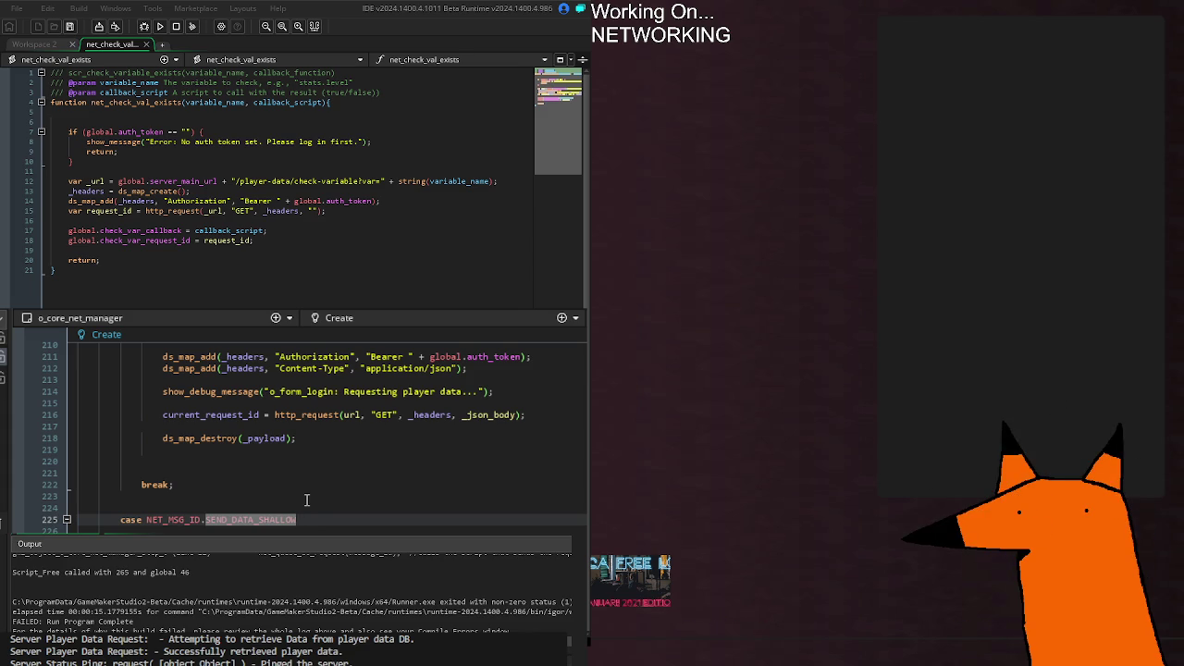
{"action": "type", "text": ":"}
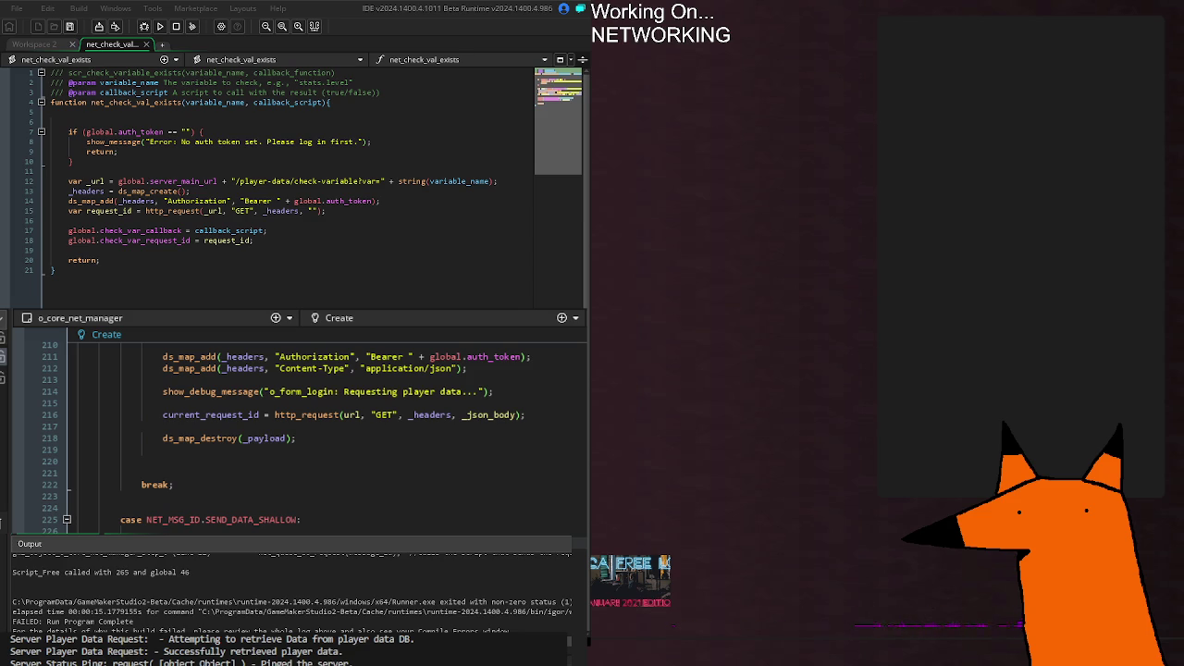
{"action": "scroll", "coordinate": [228, 529], "scroll_direction": "up", "scroll_amount": 6}
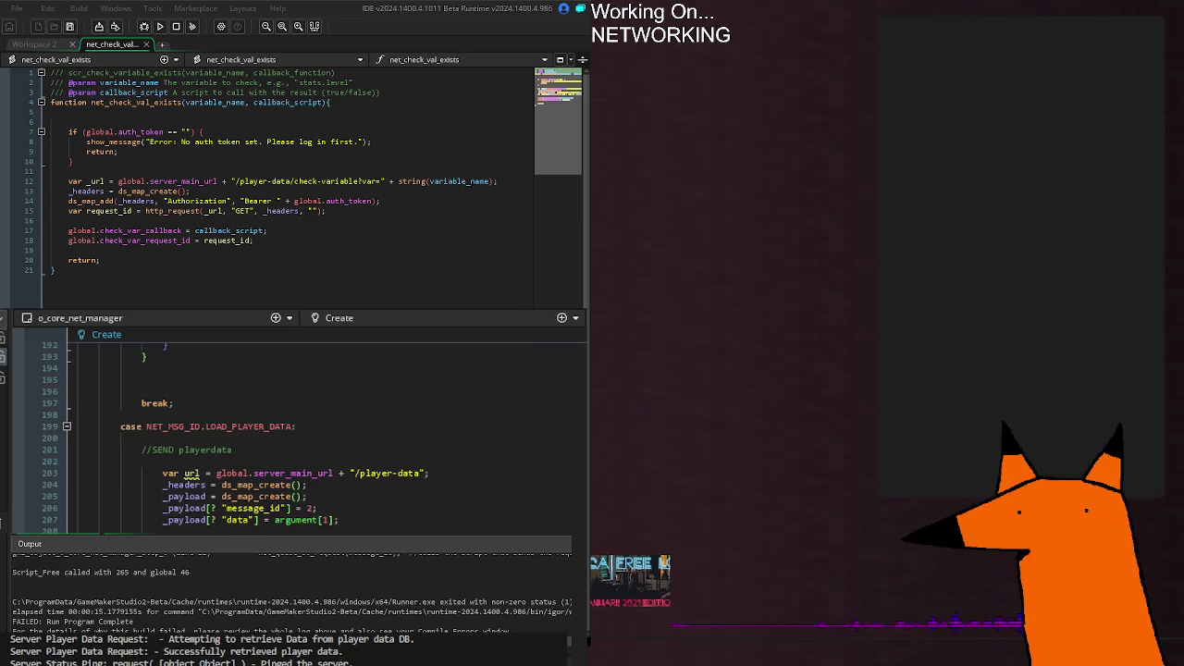
{"action": "mouse_move", "coordinate": [92, 379]}
{"action": "left_mouse_down"}
{"action": "mouse_move", "coordinate": [134, 399]}
{"action": "mouse_move", "coordinate": [271, 403]}
{"action": "left_mouse_up"}
{"action": "left_click", "coordinate": [272, 404]}
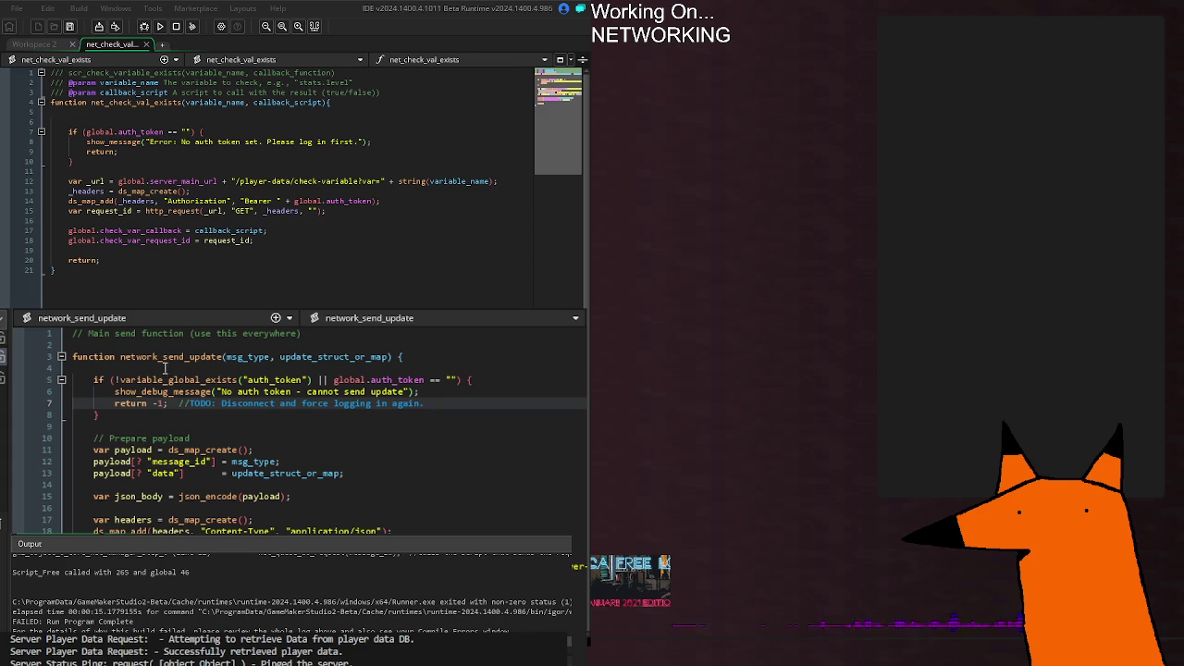
{"action": "mouse_move", "coordinate": [93, 439]}
{"action": "left_mouse_down"}
{"action": "mouse_move", "coordinate": [344, 474]}
{"action": "mouse_move", "coordinate": [398, 531]}
{"action": "left_mouse_up"}
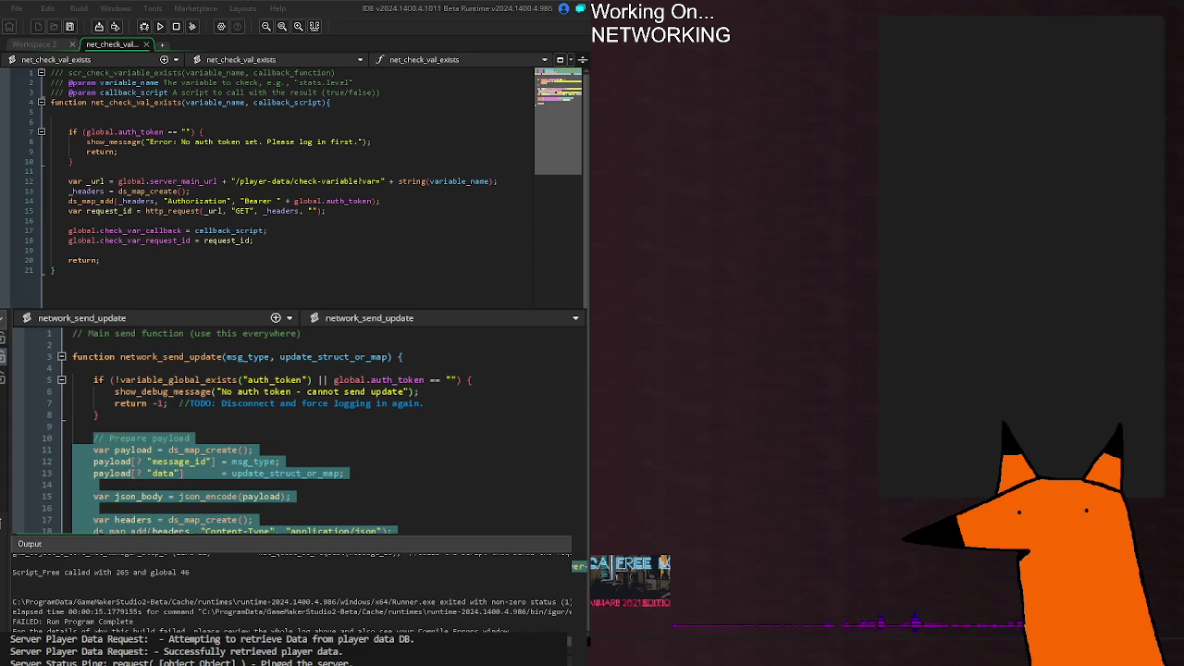
{"action": "left_click", "coordinate": [398, 531]}
{"action": "key", "text": "alt+Left"}
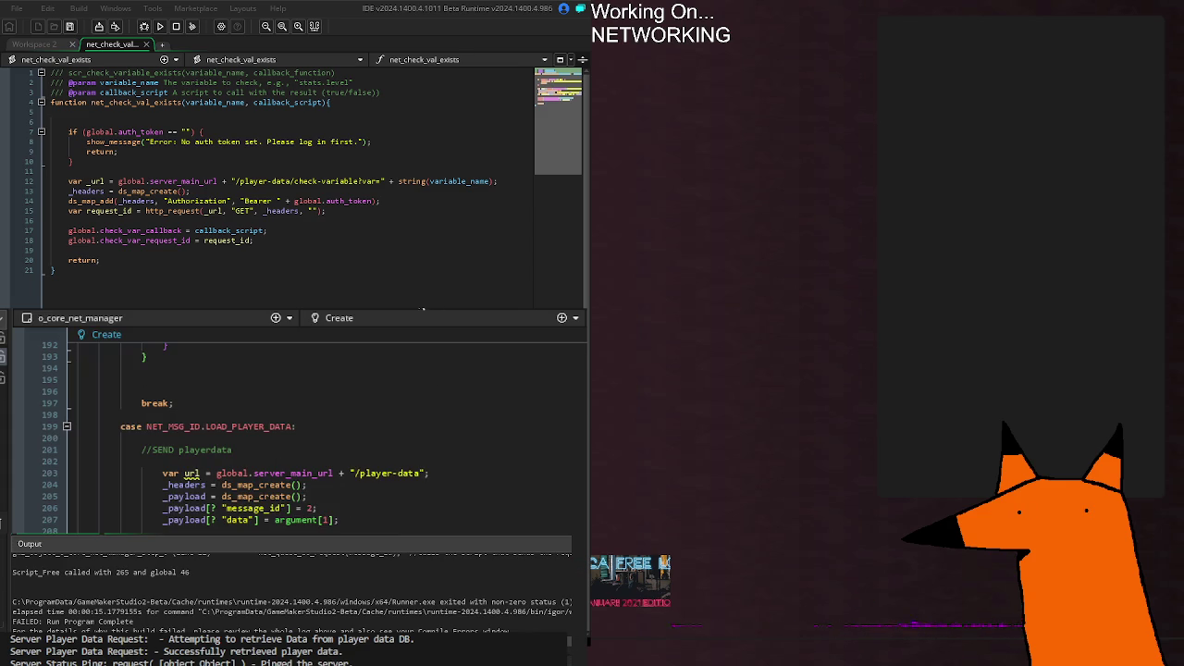
{"action": "scroll", "coordinate": [296, 434], "scroll_direction": "down", "scroll_amount": 6}
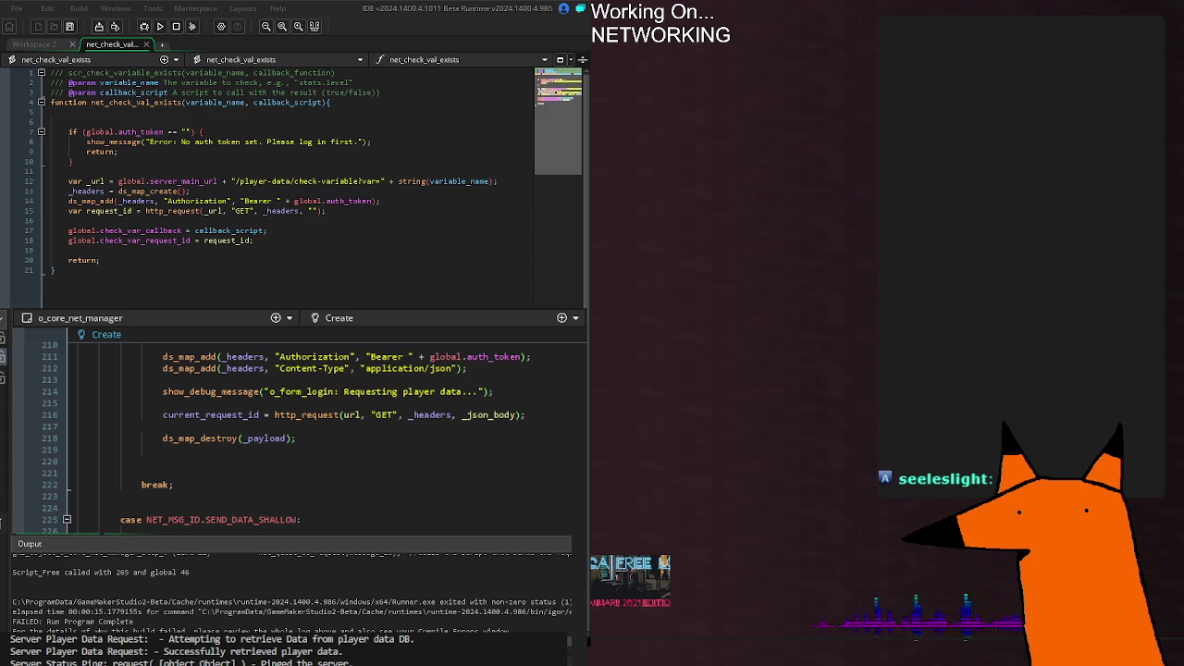
{"action": "scroll", "coordinate": [296, 430], "scroll_direction": "down", "scroll_amount": 4}
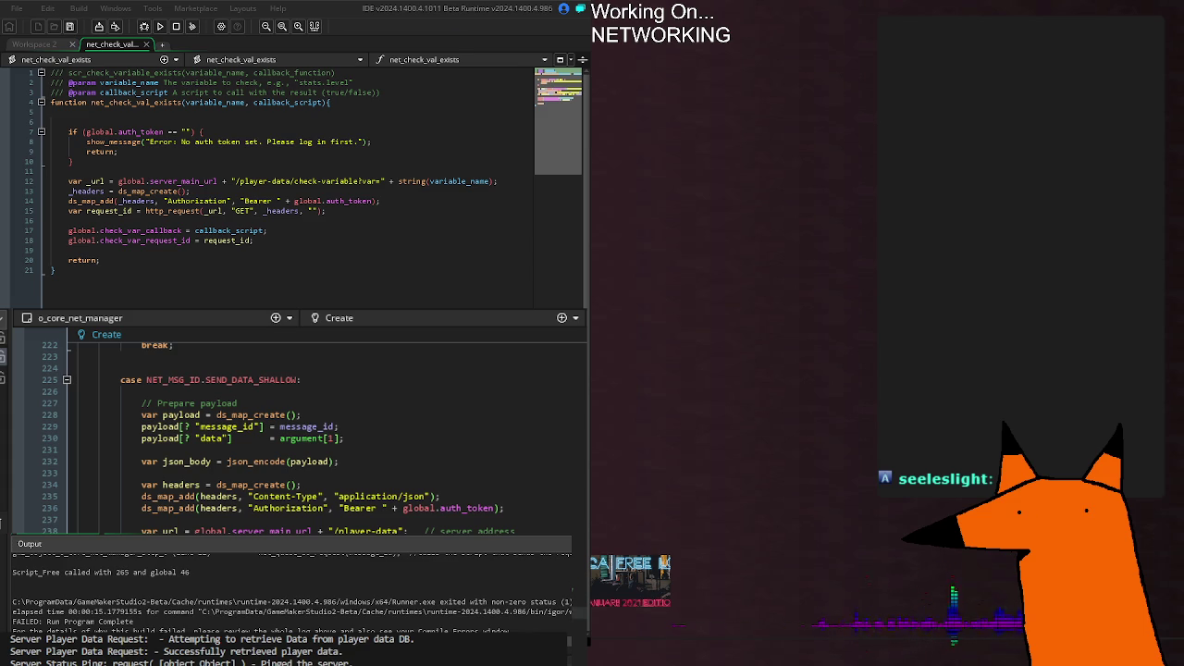
Step: Add an opening brace after the request id check in the SEND_DATA_SHALLOW case, then stop the webserver
{"action": "scroll", "coordinate": [305, 435], "scroll_direction": "down", "scroll_amount": 20}
{"action": "scroll", "coordinate": [305, 426], "scroll_direction": "down", "scroll_amount": 20}
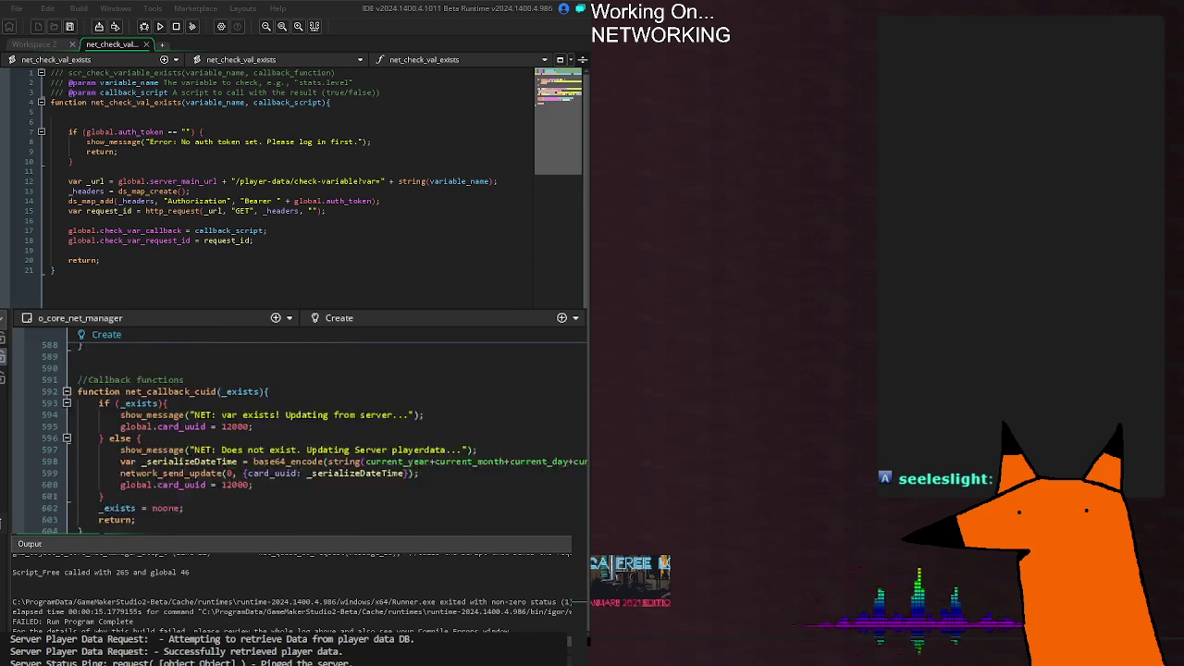
{"action": "scroll", "coordinate": [306, 425], "scroll_direction": "up", "scroll_amount": 16}
{"action": "scroll", "coordinate": [305, 425], "scroll_direction": "up", "scroll_amount": 10}
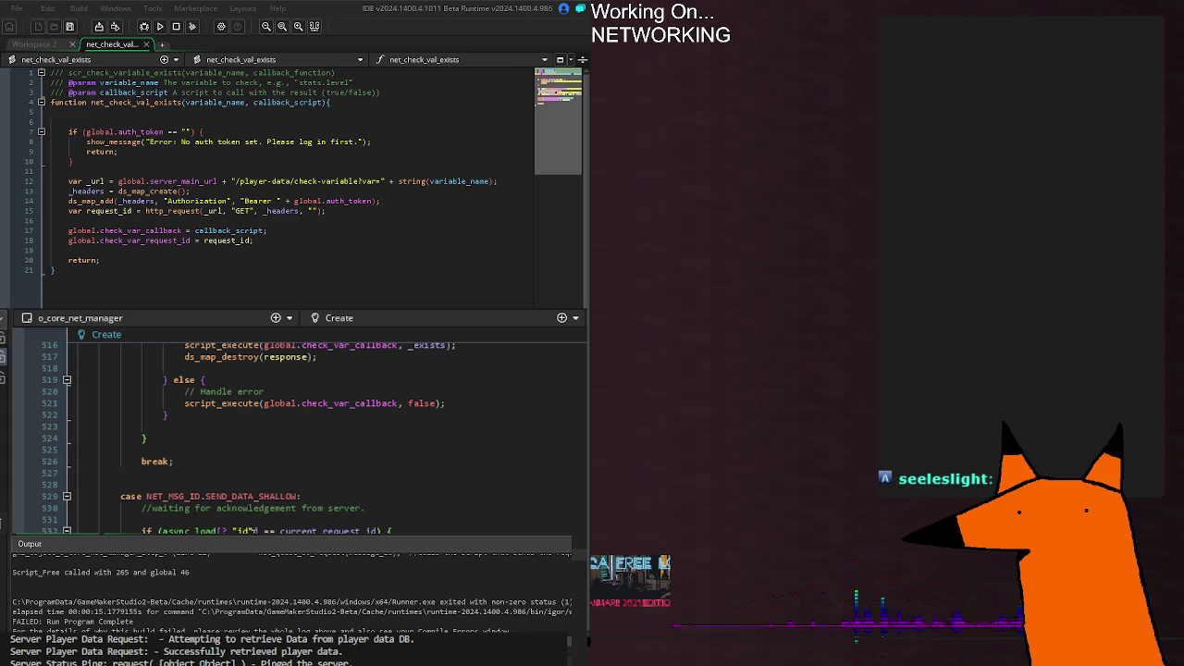
{"action": "left_click", "coordinate": [388, 531]}
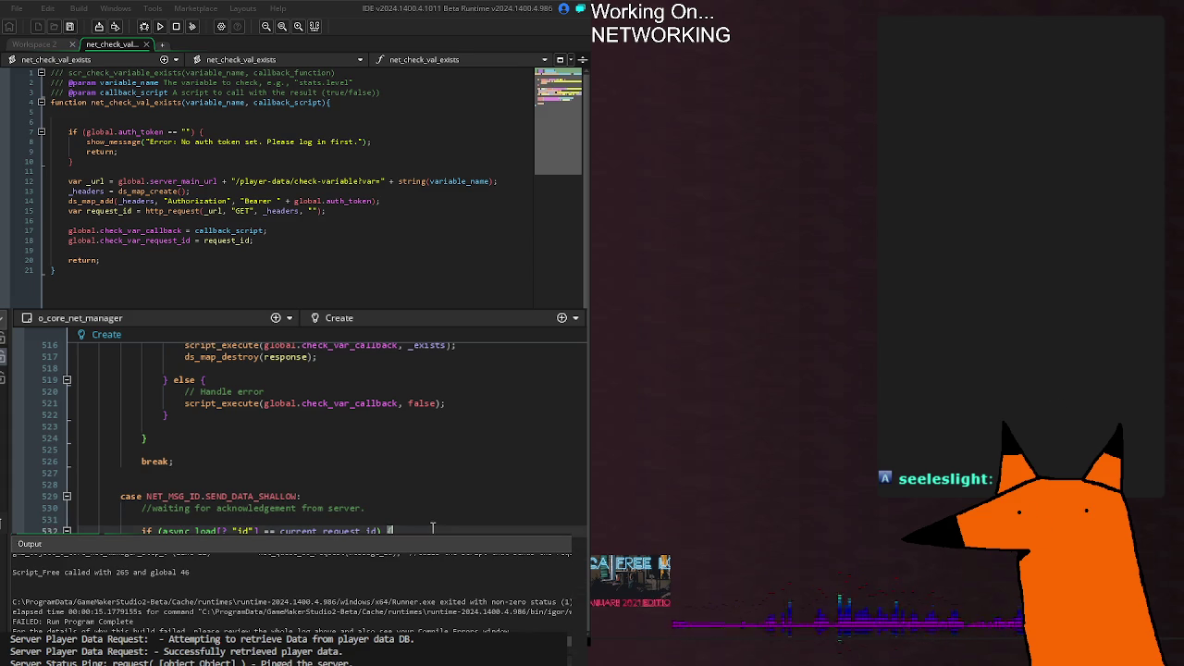
{"action": "type", "text": "{"}
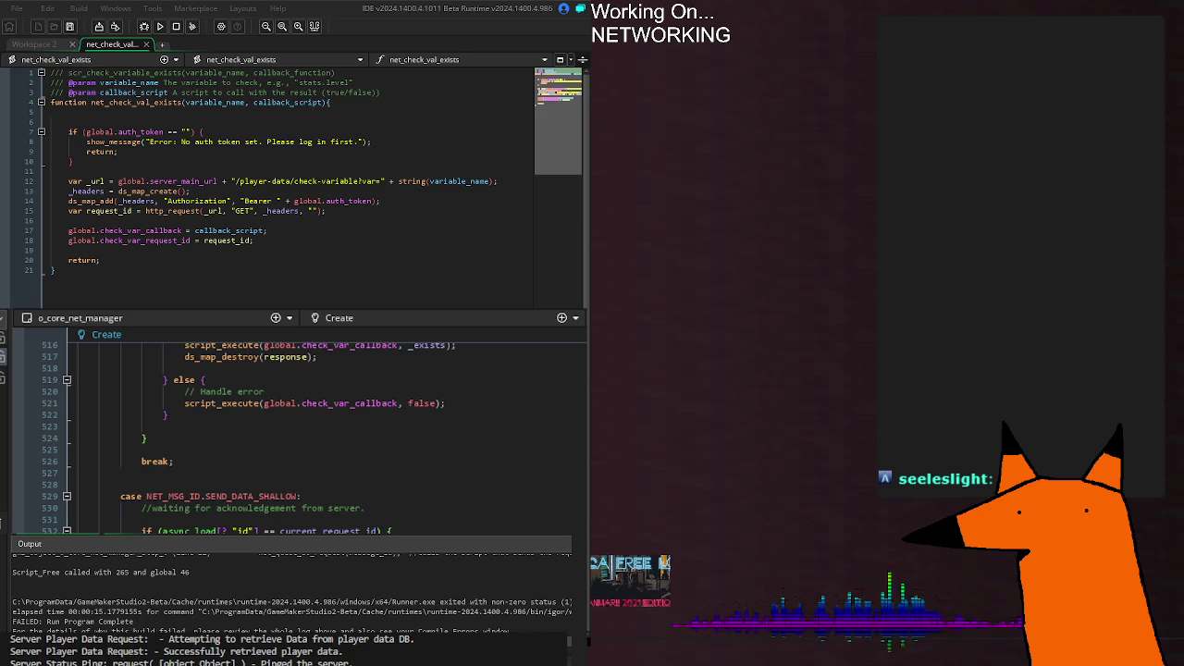
{"action": "left_click", "coordinate": [370, 521]}
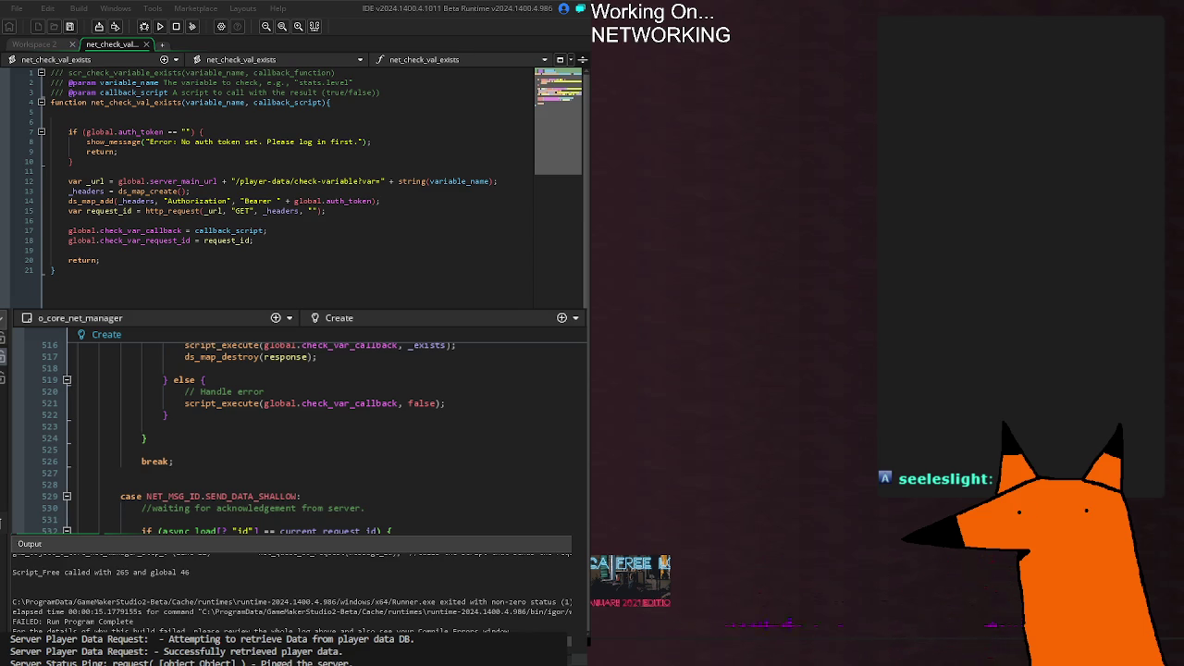
{"action": "key", "text": "ctrl+c"}
Step: Rerun 'node webserver.js' so the server runs again on localhost:17773
{"action": "key", "text": "Up"}
{"action": "key", "text": "Return"}
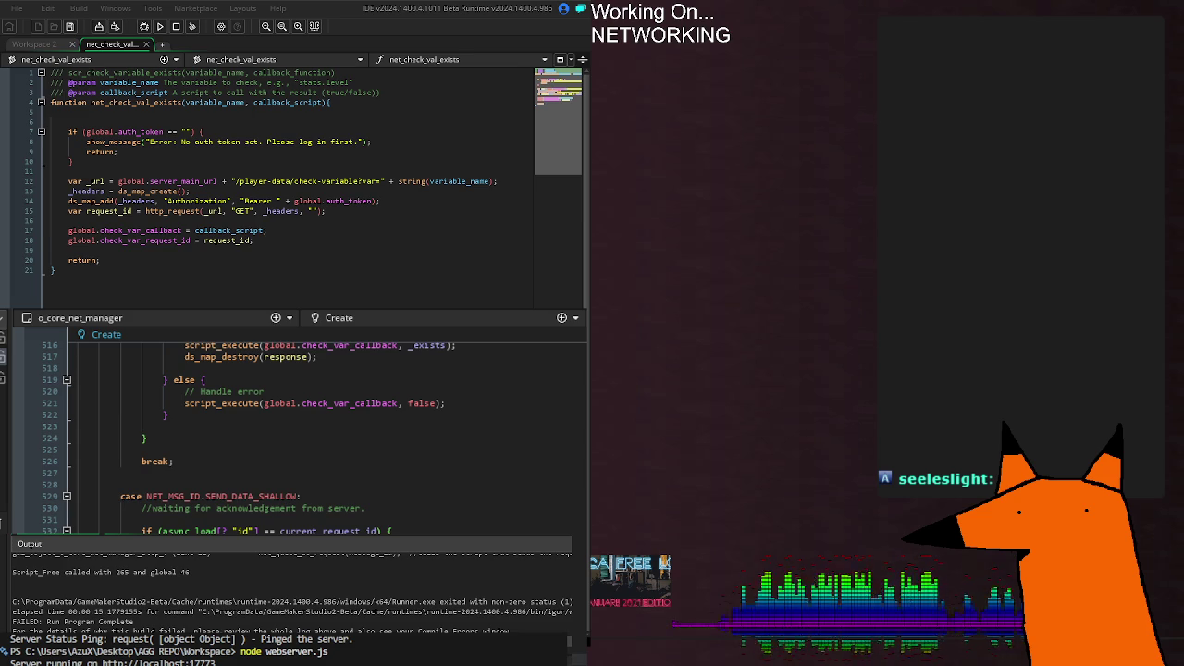
{"action": "left_click", "coordinate": [231, 231]}
{"action": "left_click", "coordinate": [327, 211]}
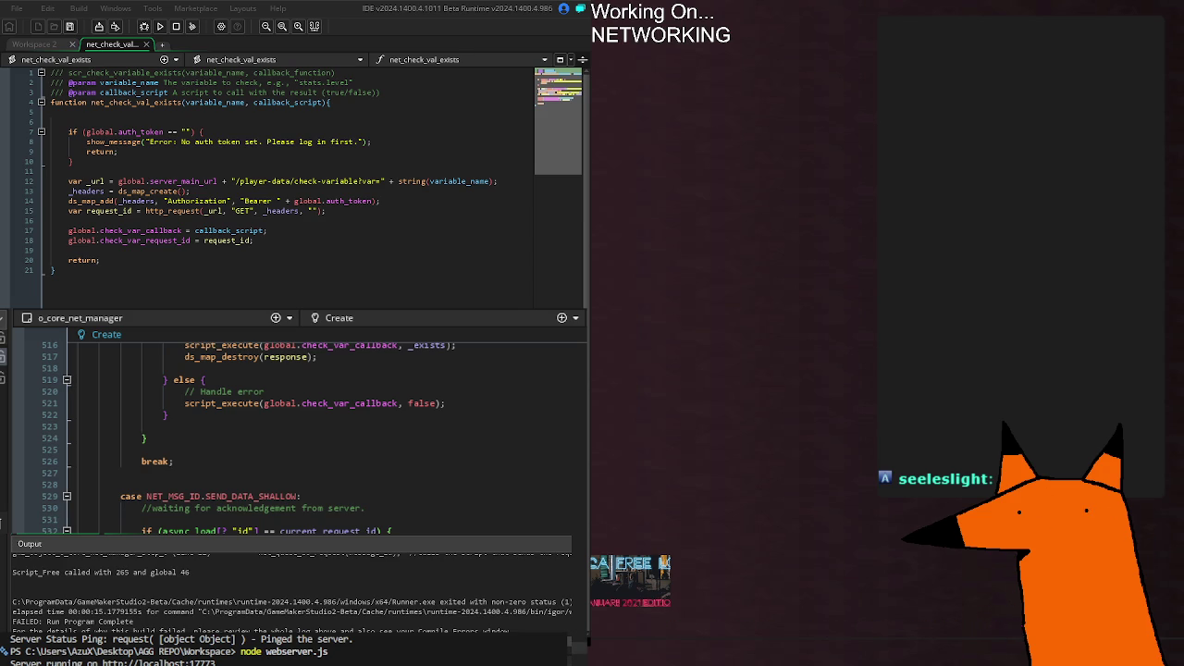
{"action": "double_click", "coordinate": [285, 356]}
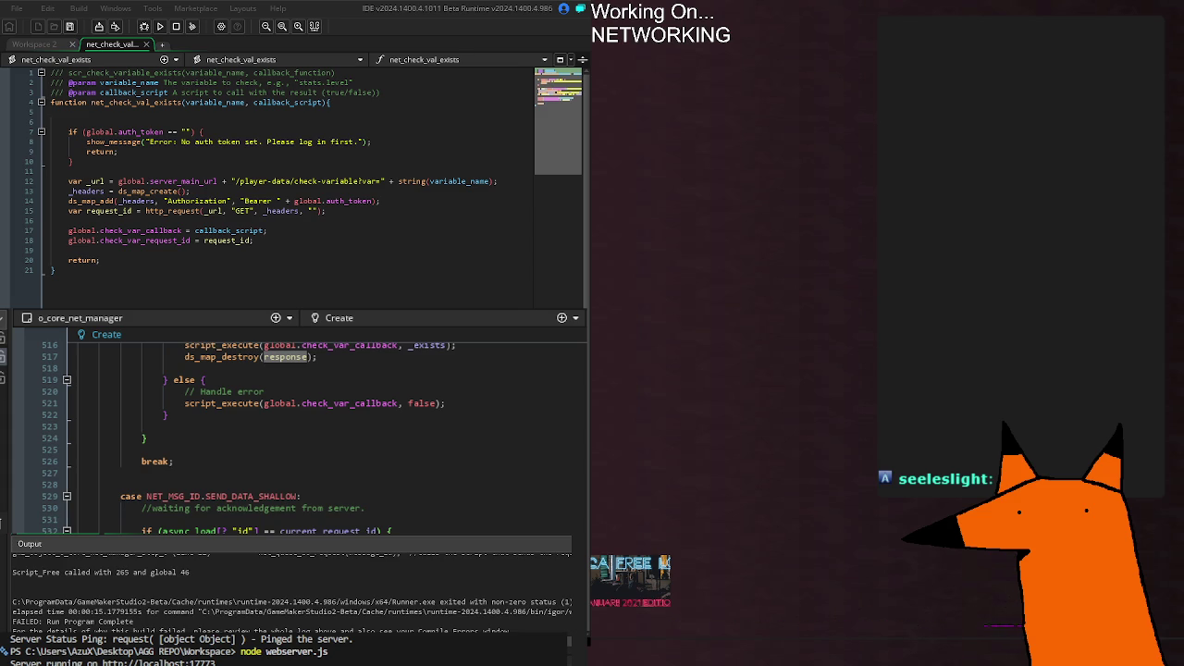
{"action": "key", "text": "Right"}
{"action": "double_click", "coordinate": [285, 356]}
{"action": "left_click", "coordinate": [185, 462]}
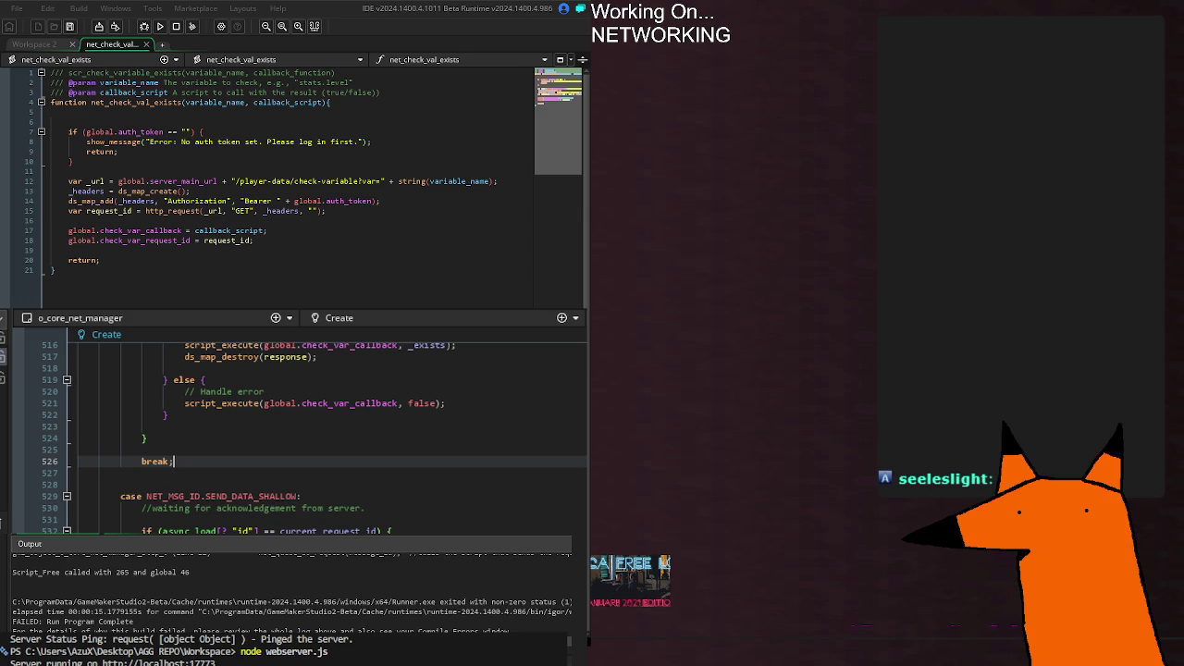
Step: In o_test_account_data Step, change the line 29 message ID from update_name to SEND_DATA_SHALLOW
{"action": "left_click", "coordinate": [465, 449]}
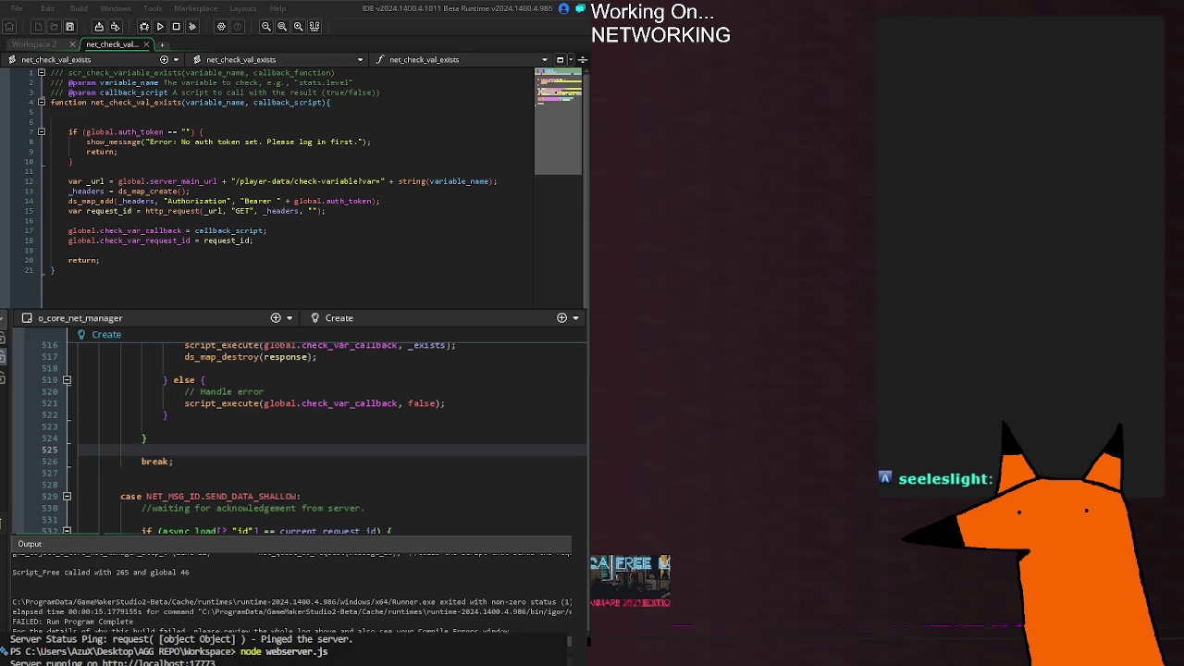
{"action": "key", "text": "ctrl+Tab"}
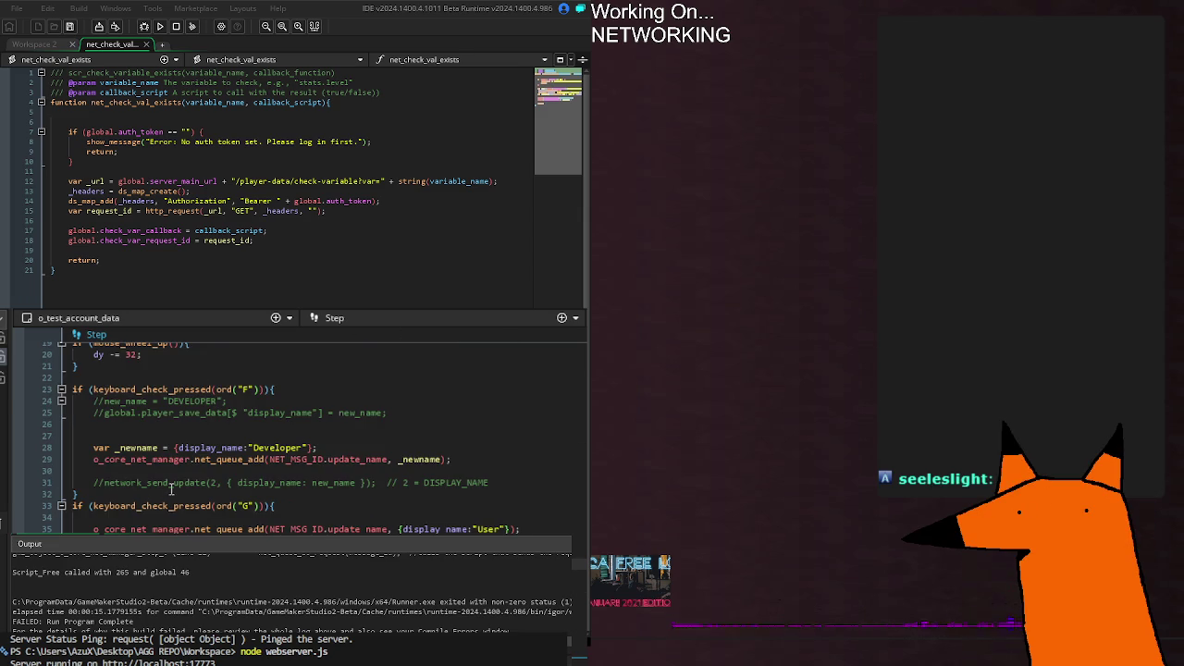
{"action": "left_click", "coordinate": [181, 452]}
{"action": "left_click", "coordinate": [490, 460]}
{"action": "left_click", "coordinate": [409, 459]}
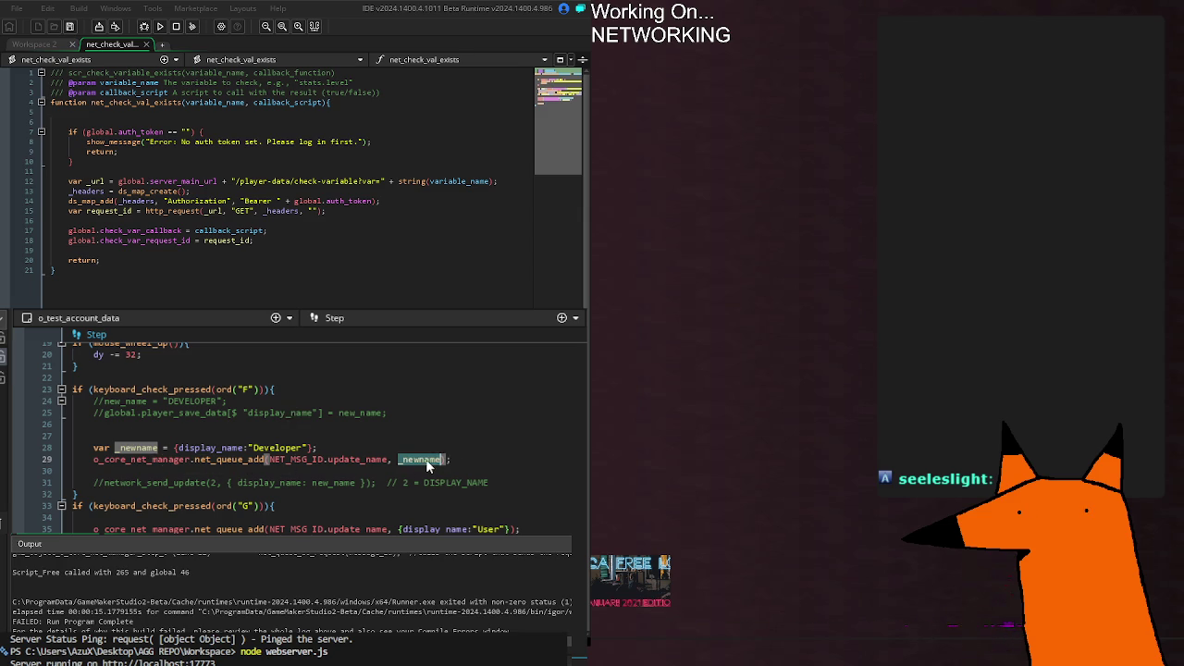
{"action": "left_click", "coordinate": [427, 471]}
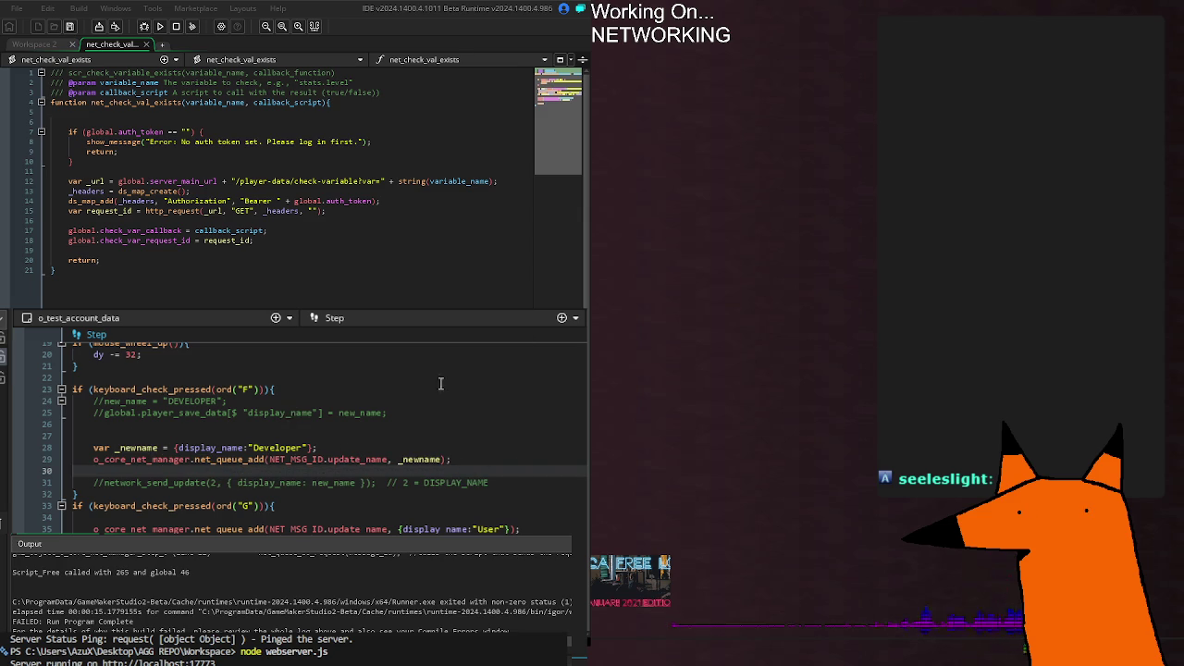
{"action": "double_click", "coordinate": [357, 459]}
{"action": "key", "text": "BackSpace"}
{"action": "key", "text": "Down"}
{"action": "key", "text": "Down"}
{"action": "key", "text": "Down"}
{"action": "key", "text": "Return"}
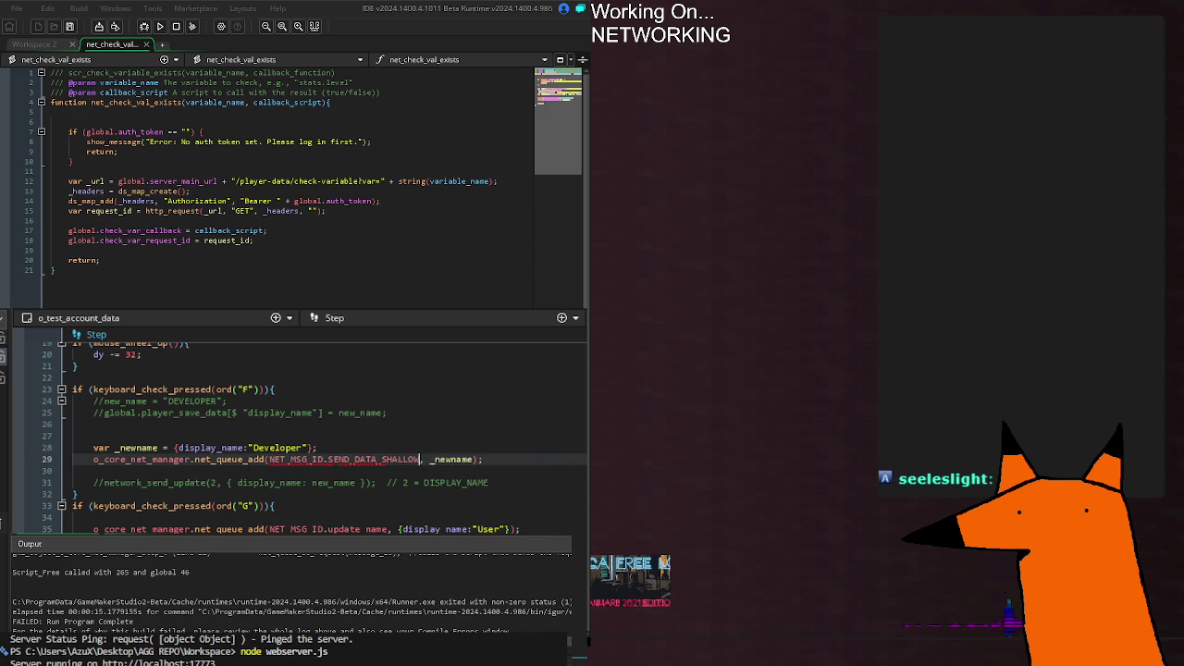
{"action": "left_click", "coordinate": [540, 448]}
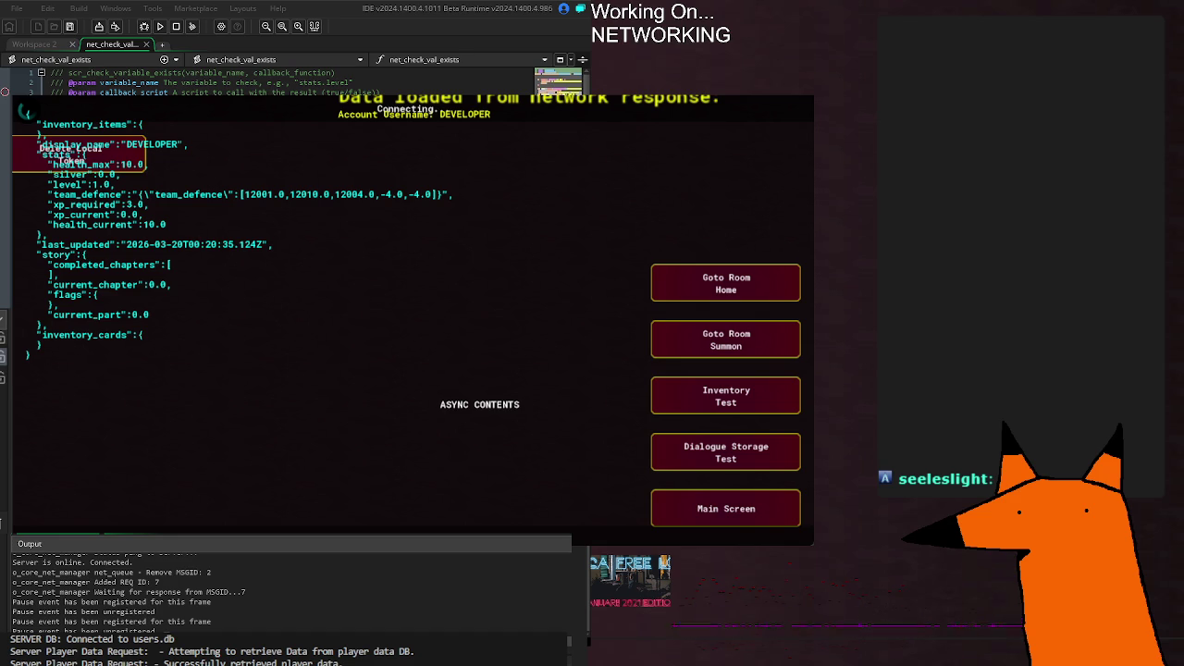
Step: Inspect the output log line showing o_core_net_manager waiting for a response to request 7
{"action": "left_click", "coordinate": [253, 592]}
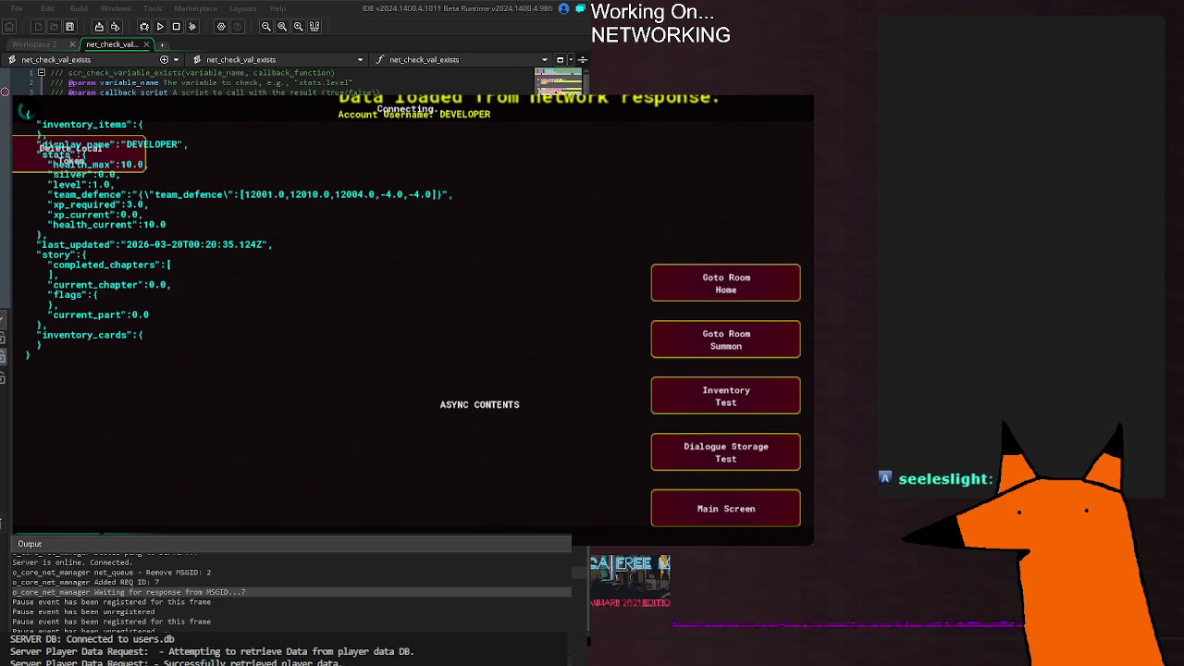
Step: Rebuild and rerun the game to retry the player-data save, then close it
{"action": "key", "text": "F5"}
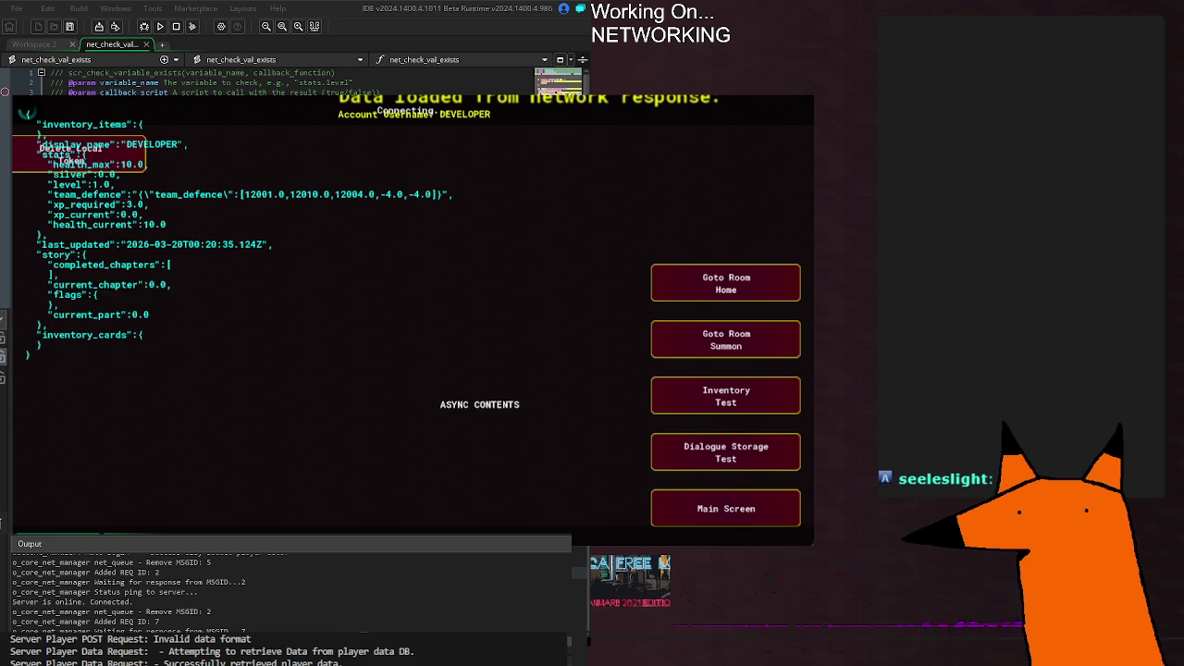
{"action": "key", "text": "alt+F4"}
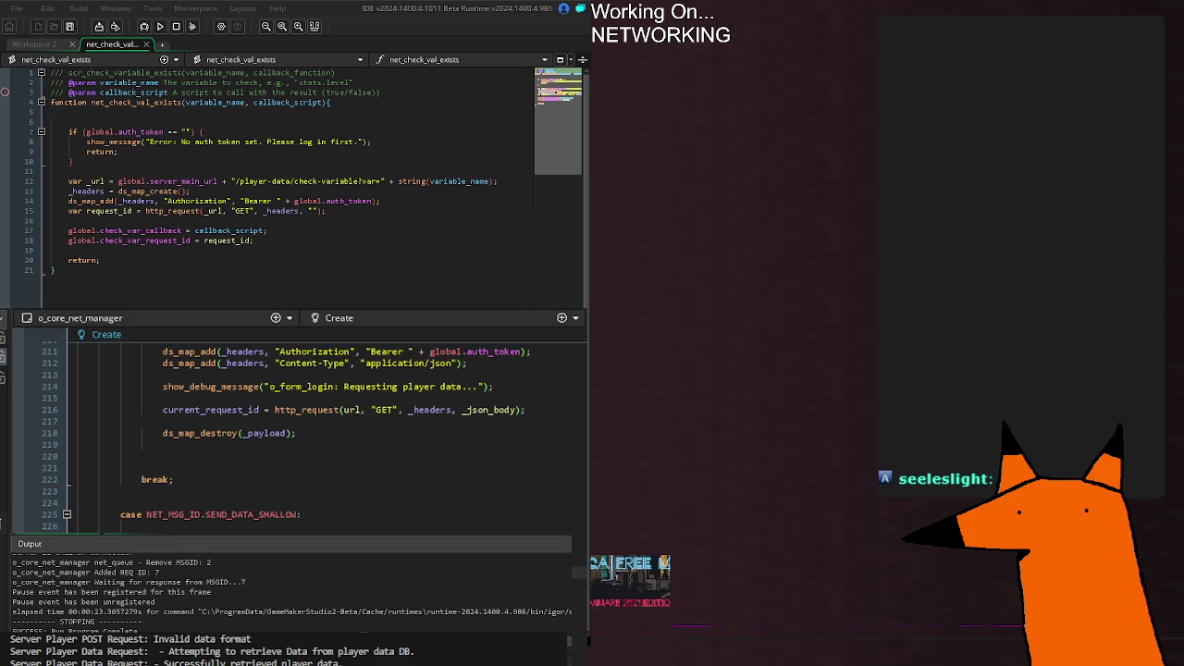
Step: Review the o_test_account_data Step event code, then return to the net manager's Create event
{"action": "key", "text": "ctrl+Tab"}
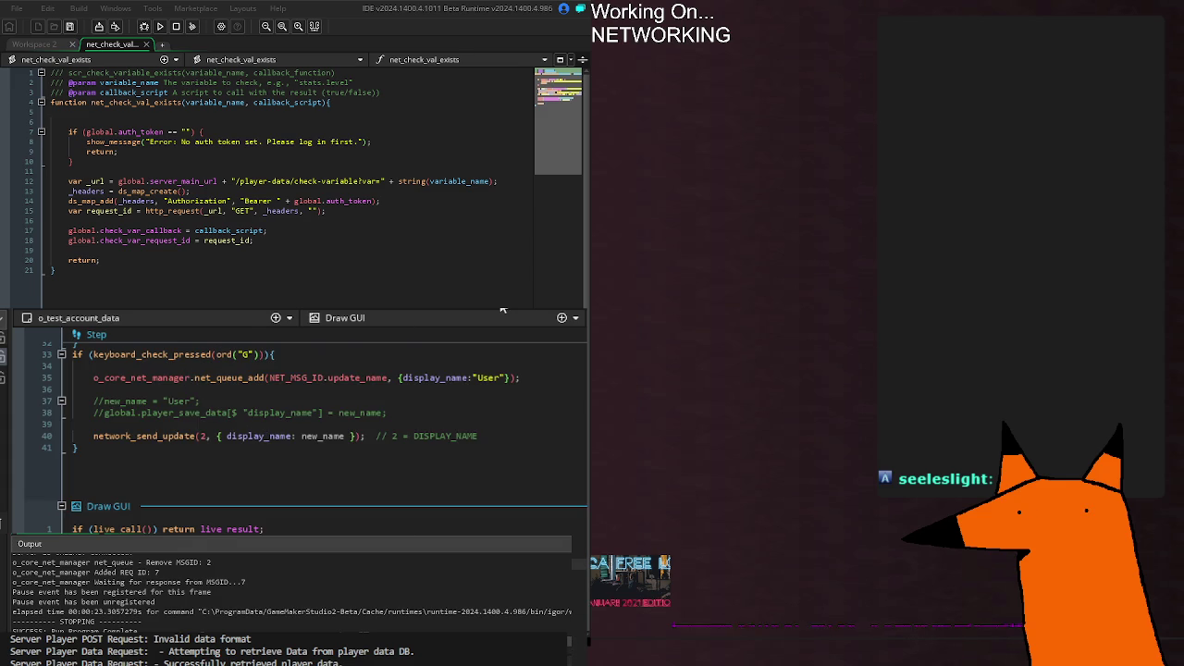
{"action": "scroll", "coordinate": [315, 432], "scroll_direction": "up", "scroll_amount": 10}
{"action": "scroll", "coordinate": [315, 432], "scroll_direction": "down", "scroll_amount": 4}
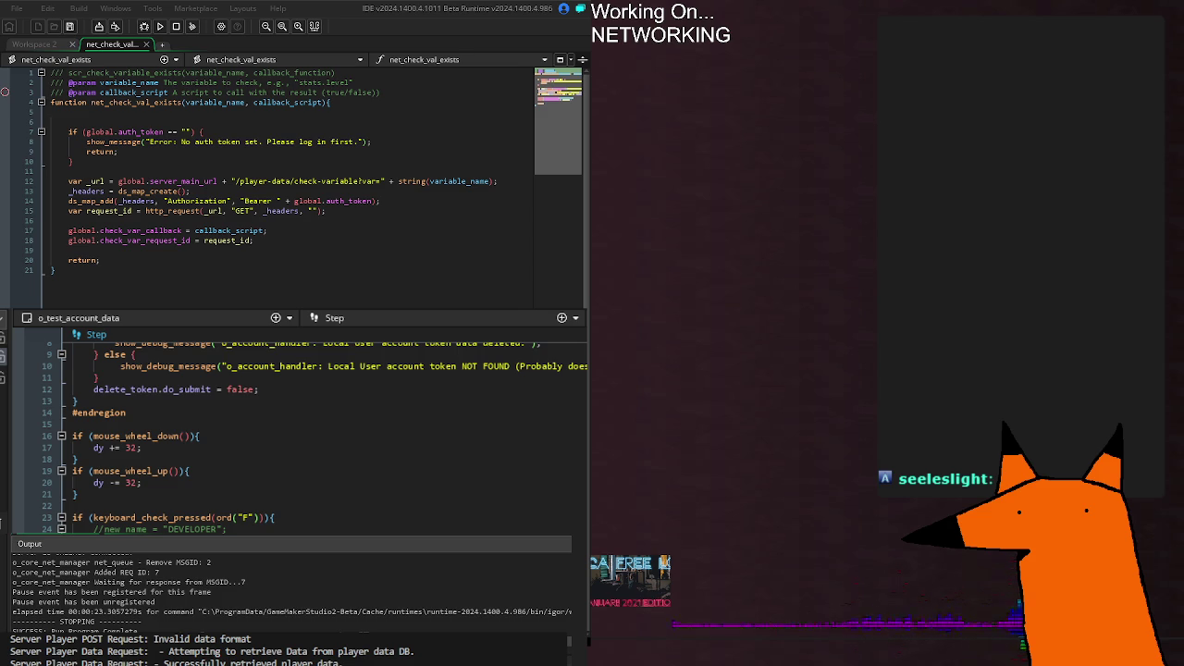
{"action": "key", "text": "ctrl+Tab"}
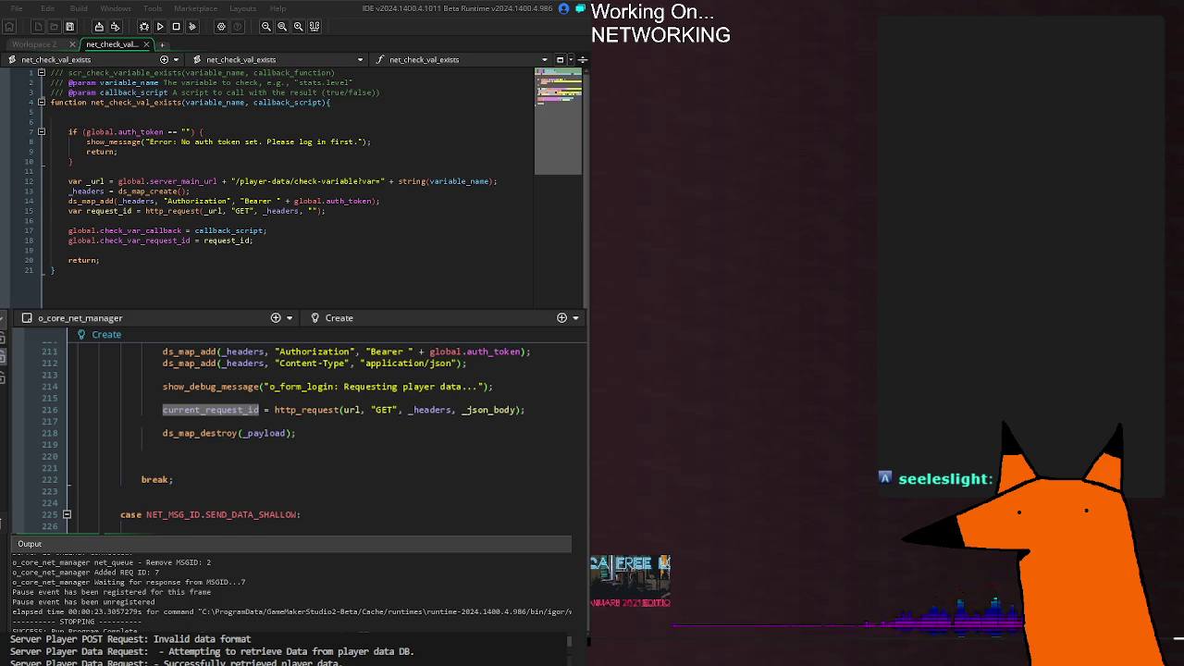
Step: Bring the SEND_DATA_SHALLOW case near line 529 into view and rebuild the game
{"action": "scroll", "coordinate": [296, 435], "scroll_direction": "down", "scroll_amount": 20}
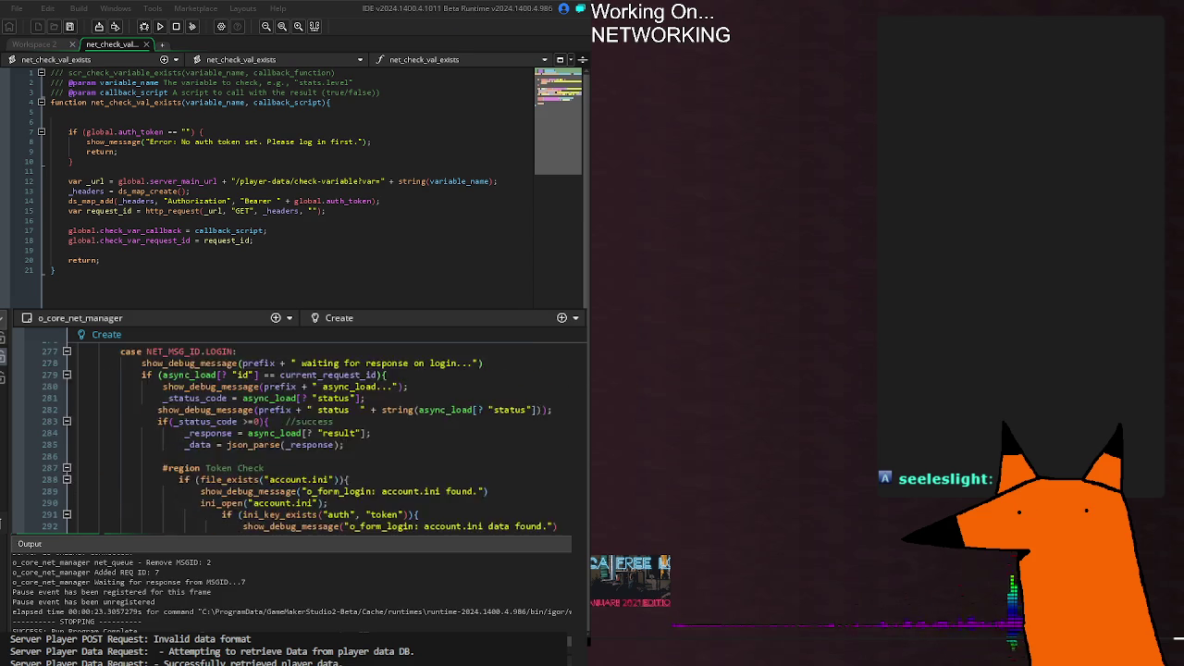
{"action": "scroll", "coordinate": [363, 525], "scroll_direction": "down", "scroll_amount": 8}
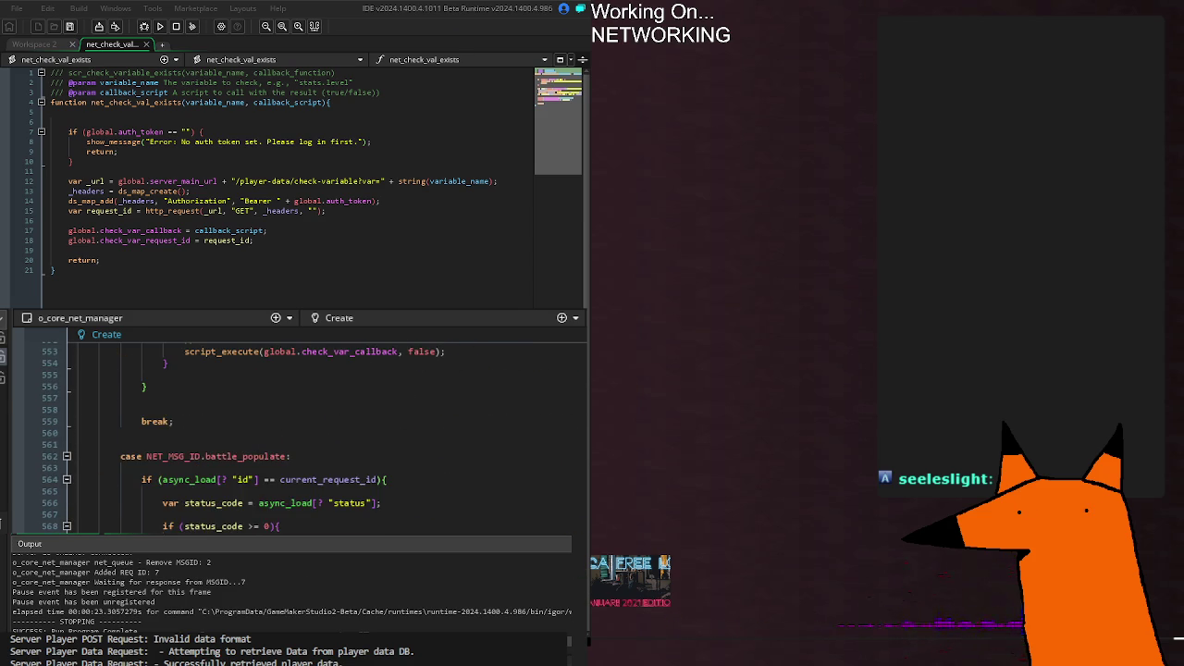
{"action": "scroll", "coordinate": [363, 526], "scroll_direction": "up", "scroll_amount": 4}
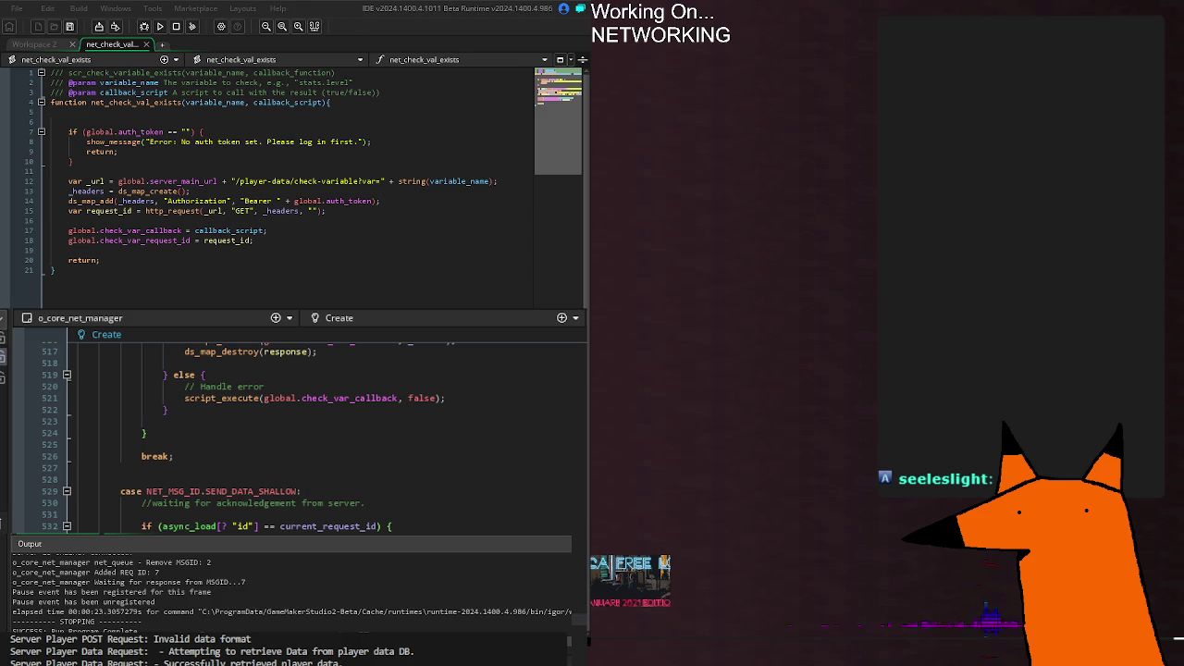
{"action": "key", "text": "F5"}
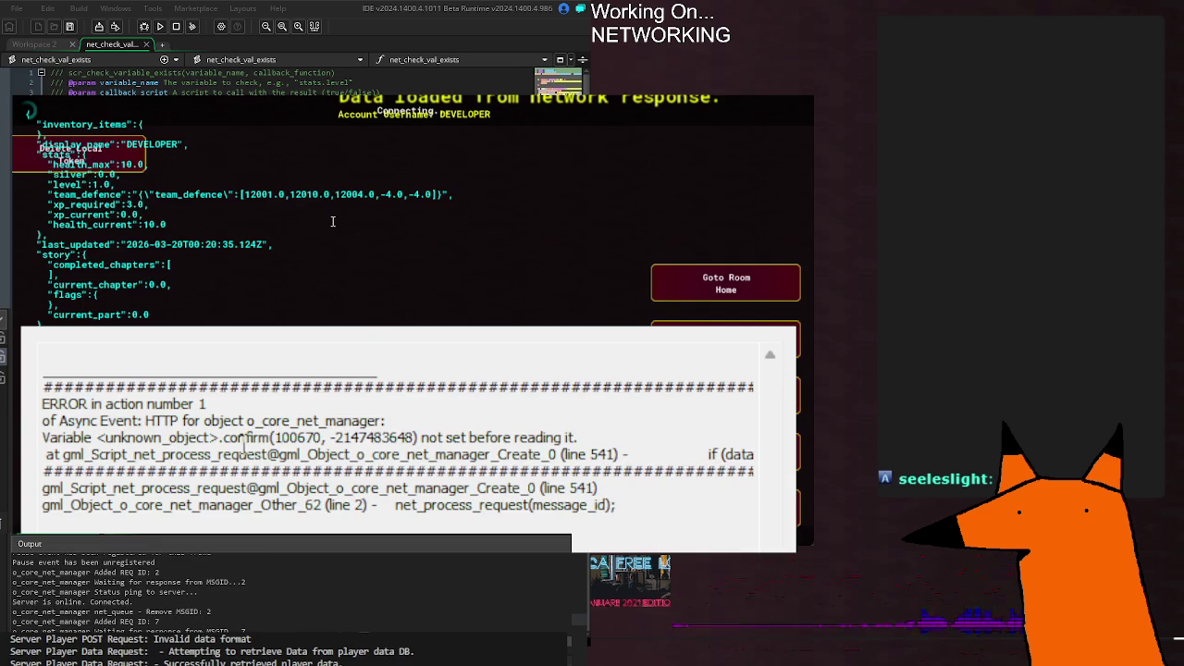
Step: Highlight the 'confirm not set' error text for line 541, then close the crashed game
{"action": "double_click", "coordinate": [242, 439]}
{"action": "left_click", "coordinate": [243, 439]}
{"action": "left_click_drag", "start_coordinate": [227, 438], "coordinate": [626, 438]}
{"action": "left_click", "coordinate": [626, 439]}
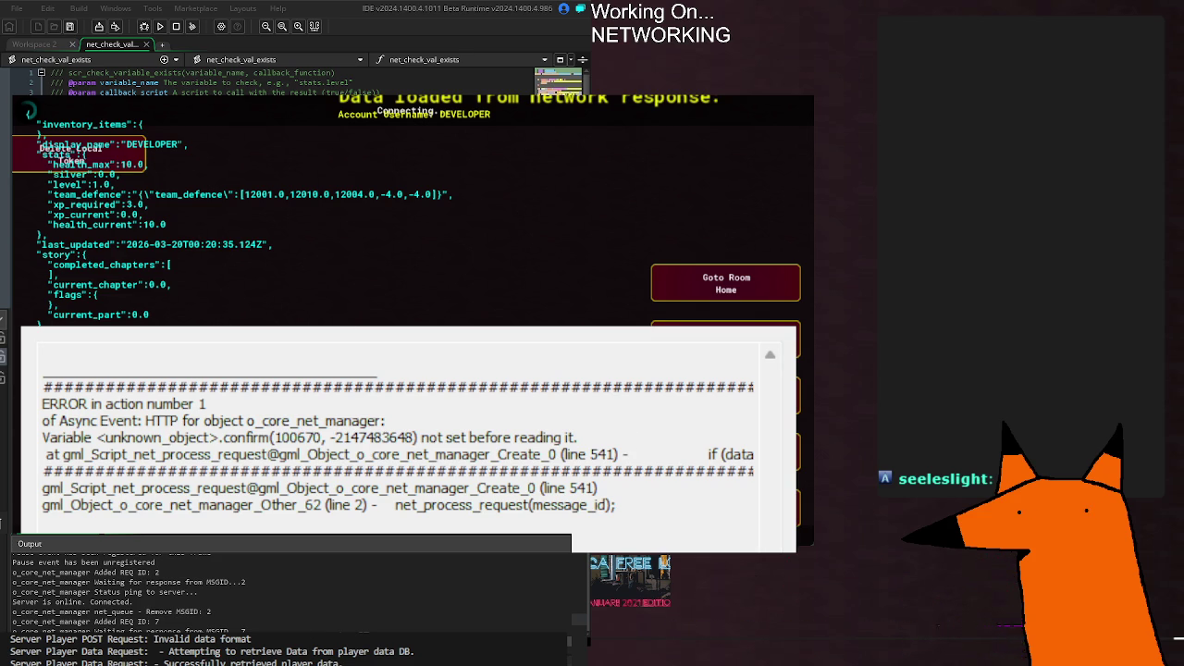
{"action": "key", "text": "Escape"}
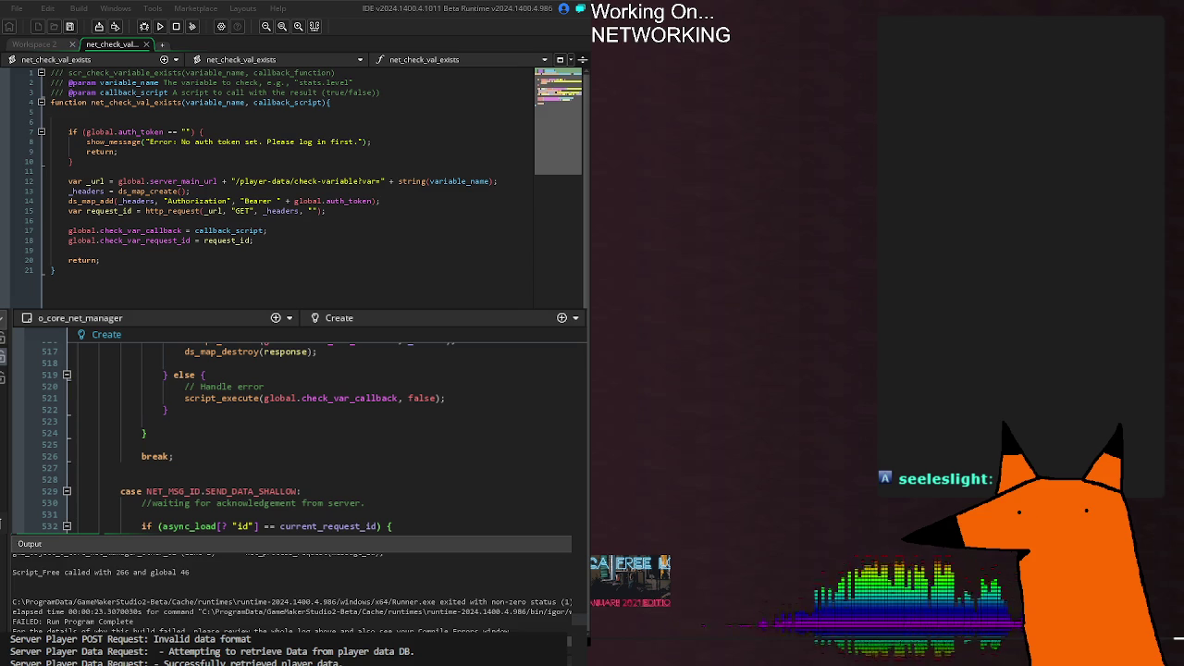
Step: Place the caret before global.auth_token on line 14, open o_test_account_data's Step code, and relaunch
{"action": "left_click", "coordinate": [294, 201]}
{"action": "left_click", "coordinate": [507, 313]}
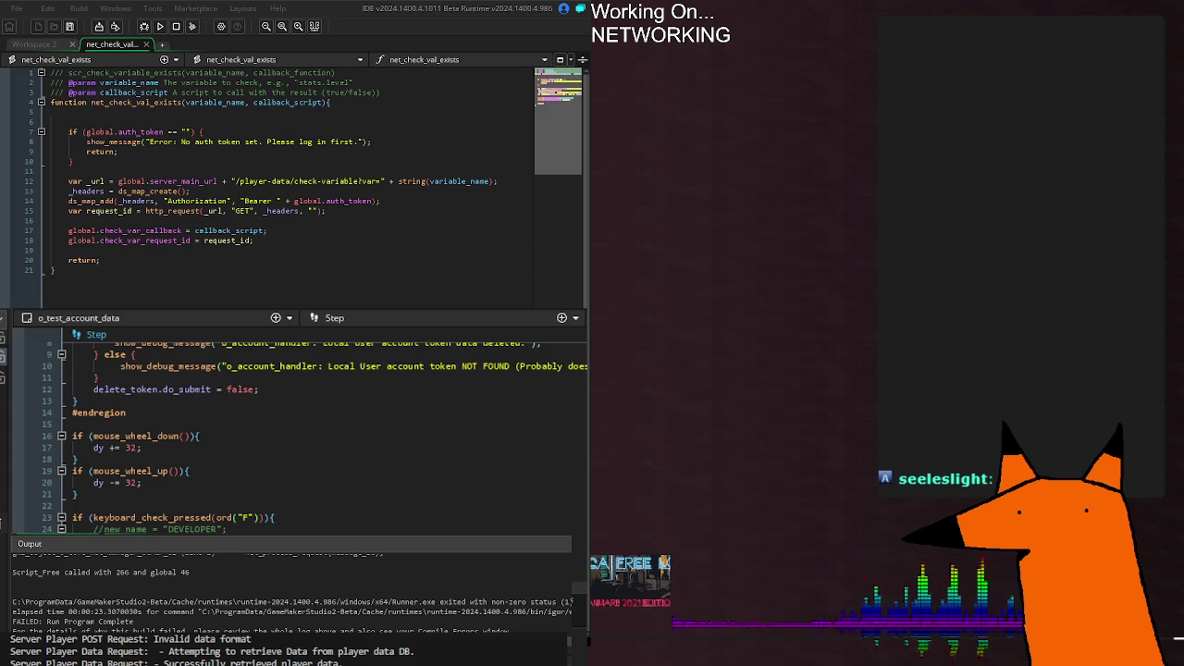
{"action": "key", "text": "F5"}
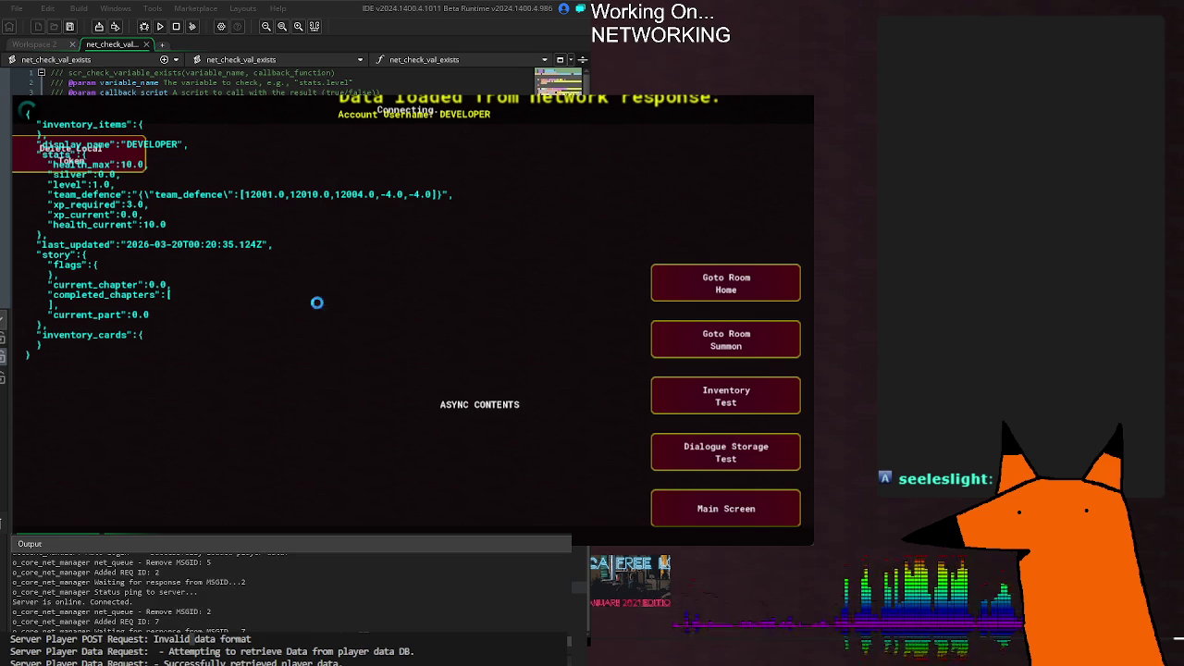
Step: Highlight the unset-confirm error message in the crash dialog
{"action": "left_click_drag", "start_coordinate": [423, 441], "coordinate": [571, 426]}
{"action": "left_click", "coordinate": [571, 426]}
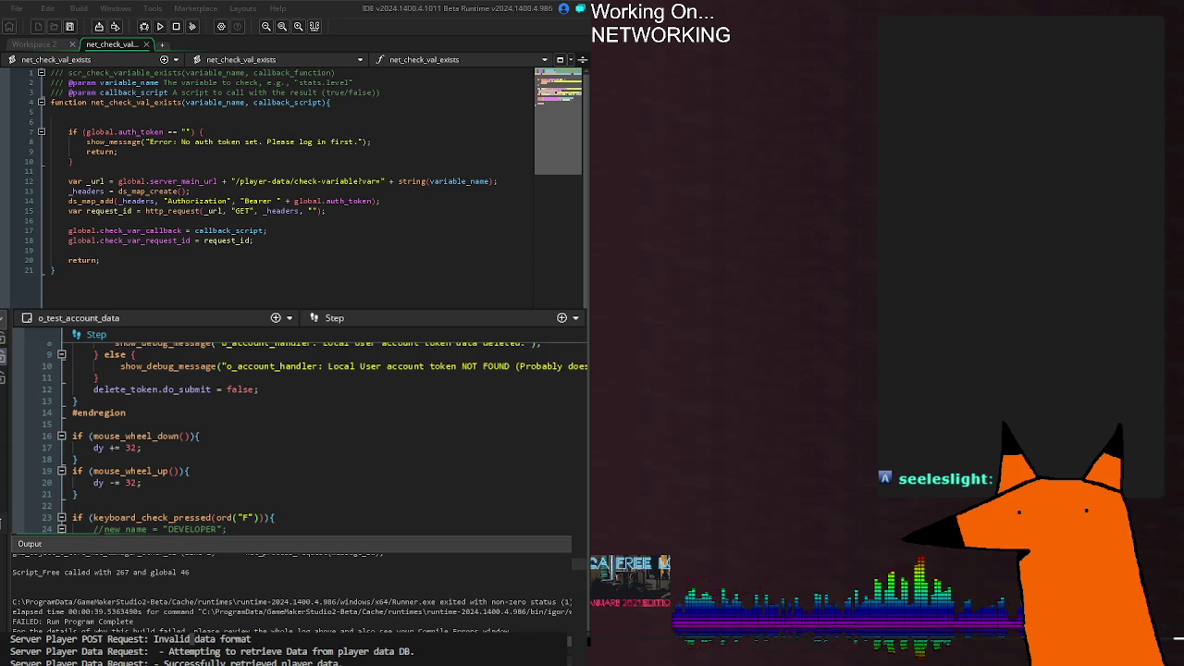
Step: Return to o_core_net_manager's SEND_DATA_SHALLOW case and rerun the game to test the response
{"action": "key", "text": "ctrl+Tab"}
{"action": "scroll", "coordinate": [296, 435], "scroll_direction": "down", "scroll_amount": 14}
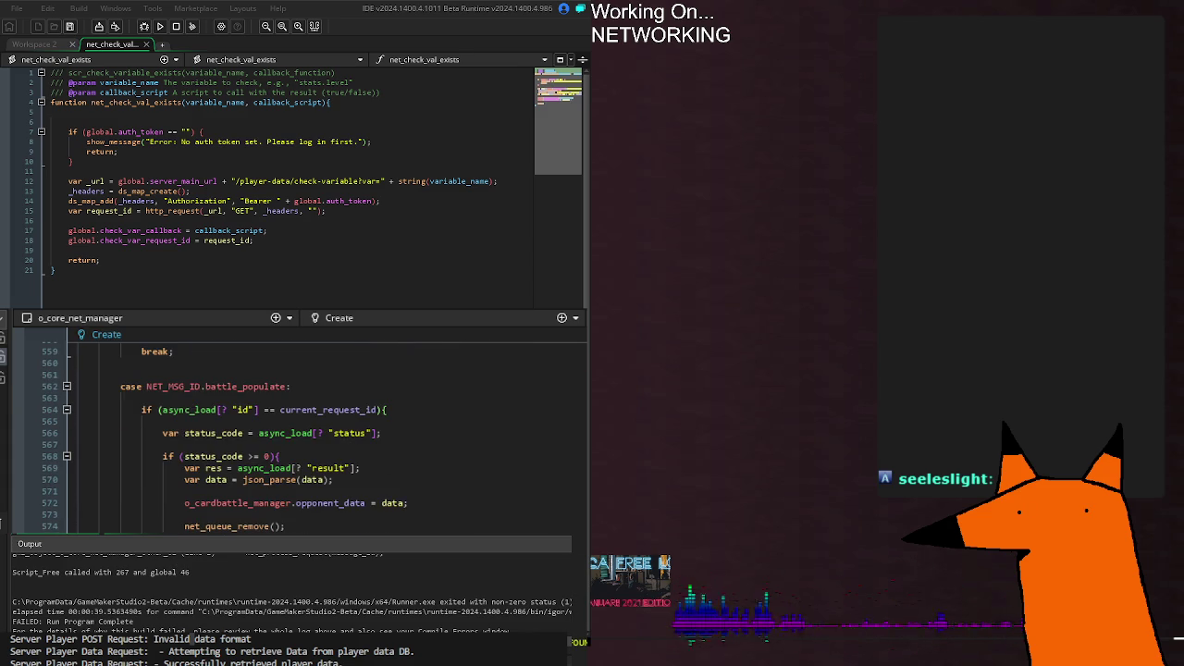
{"action": "scroll", "coordinate": [296, 435], "scroll_direction": "up", "scroll_amount": 12}
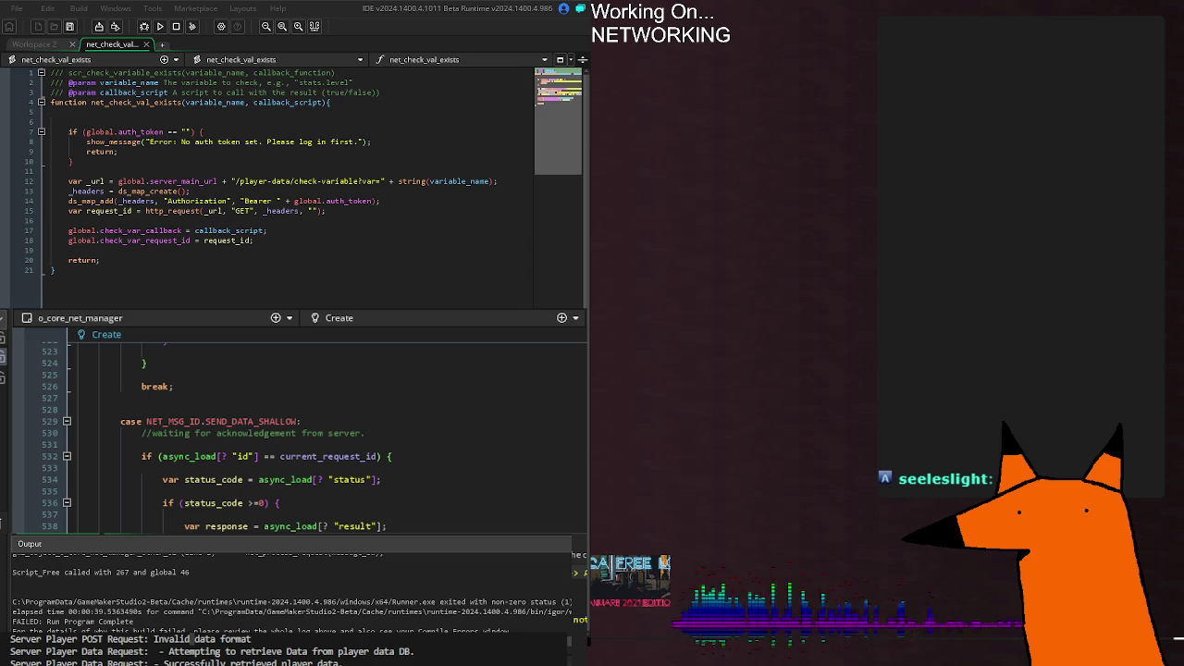
{"action": "key", "text": "F5"}
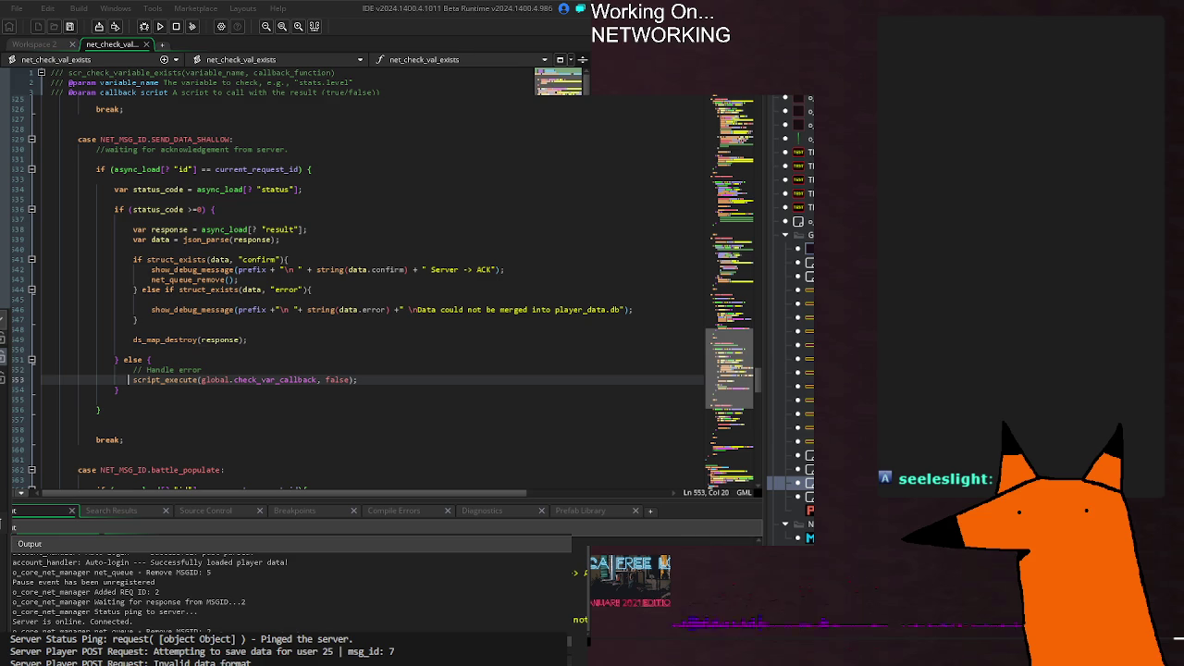
{"action": "key", "text": "F5"}
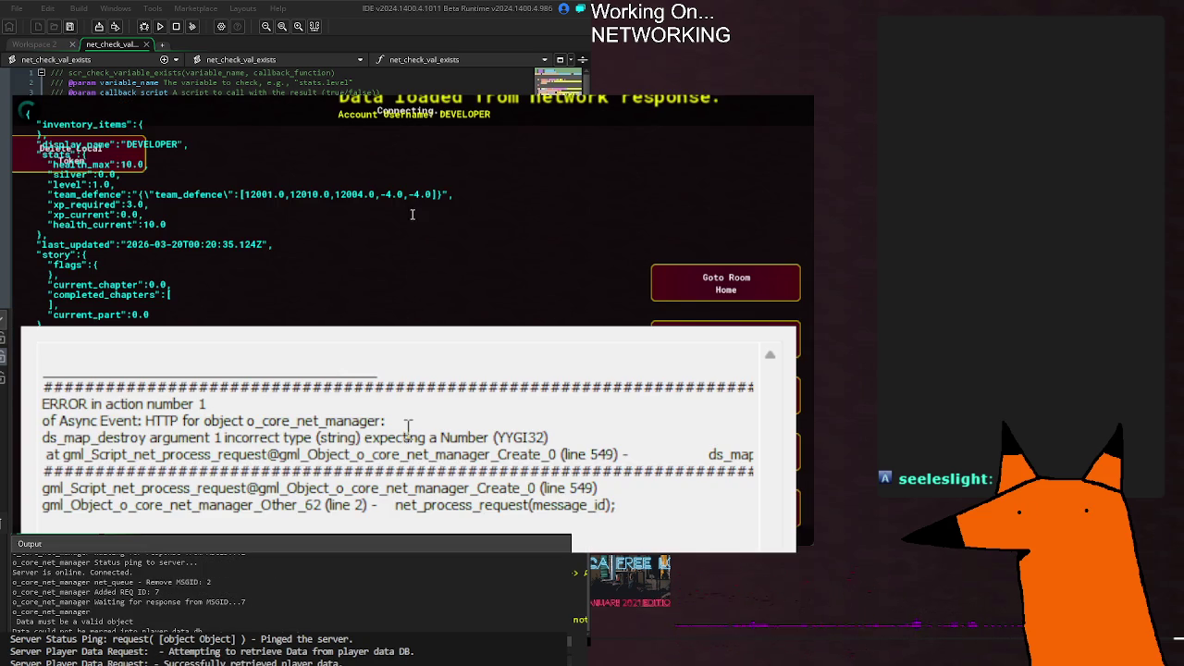
Step: Copy the line-549 ds_map_destroy error, then select 'response' on line 538
{"action": "mouse_move", "coordinate": [342, 454]}
{"action": "left_mouse_down"}
{"action": "mouse_move", "coordinate": [655, 454]}
{"action": "mouse_move", "coordinate": [763, 470]}
{"action": "left_mouse_up"}
{"action": "mouse_move", "coordinate": [692, 446]}
{"action": "left_mouse_down"}
{"action": "mouse_move", "coordinate": [43, 415]}
{"action": "mouse_move", "coordinate": [43, 433]}
{"action": "left_mouse_up"}
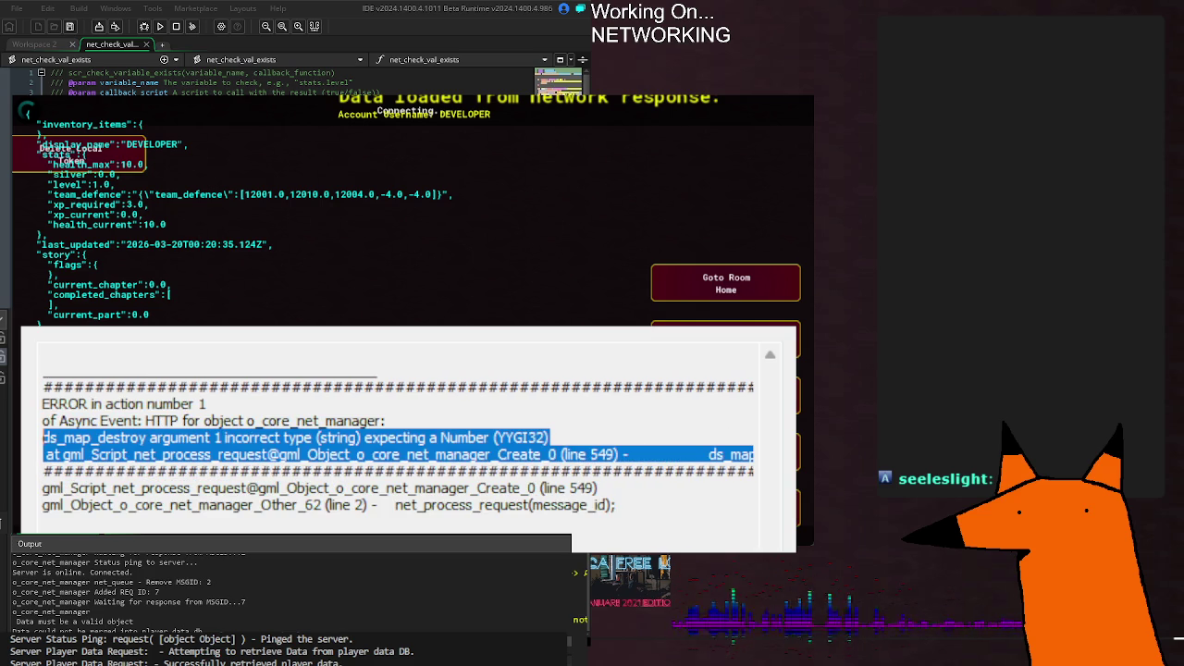
{"action": "key", "text": "Return"}
{"action": "double_click", "coordinate": [227, 526]}
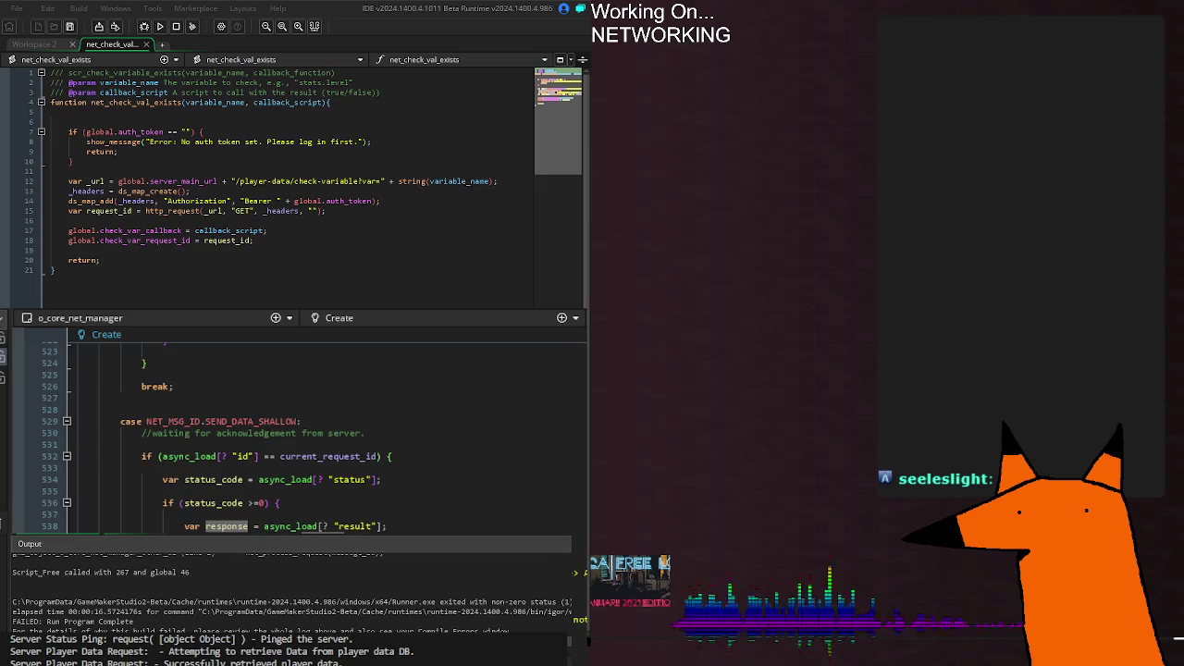
{"action": "left_click", "coordinate": [226, 526]}
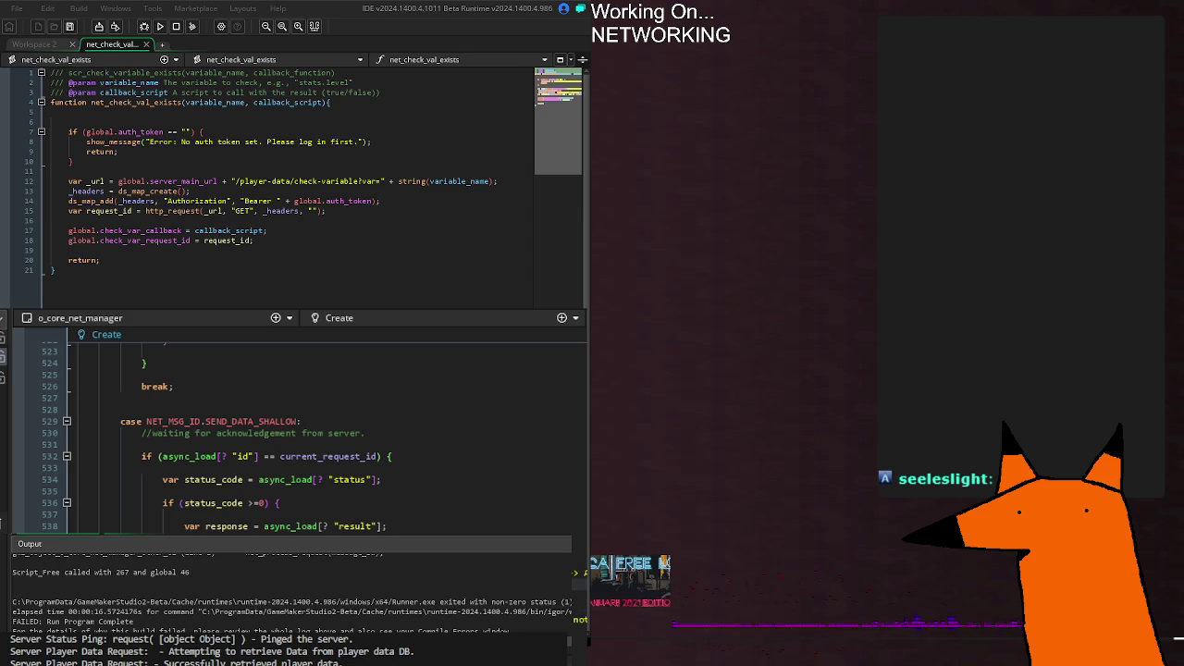
{"action": "left_click", "coordinate": [276, 513]}
{"action": "key", "text": "F5"}
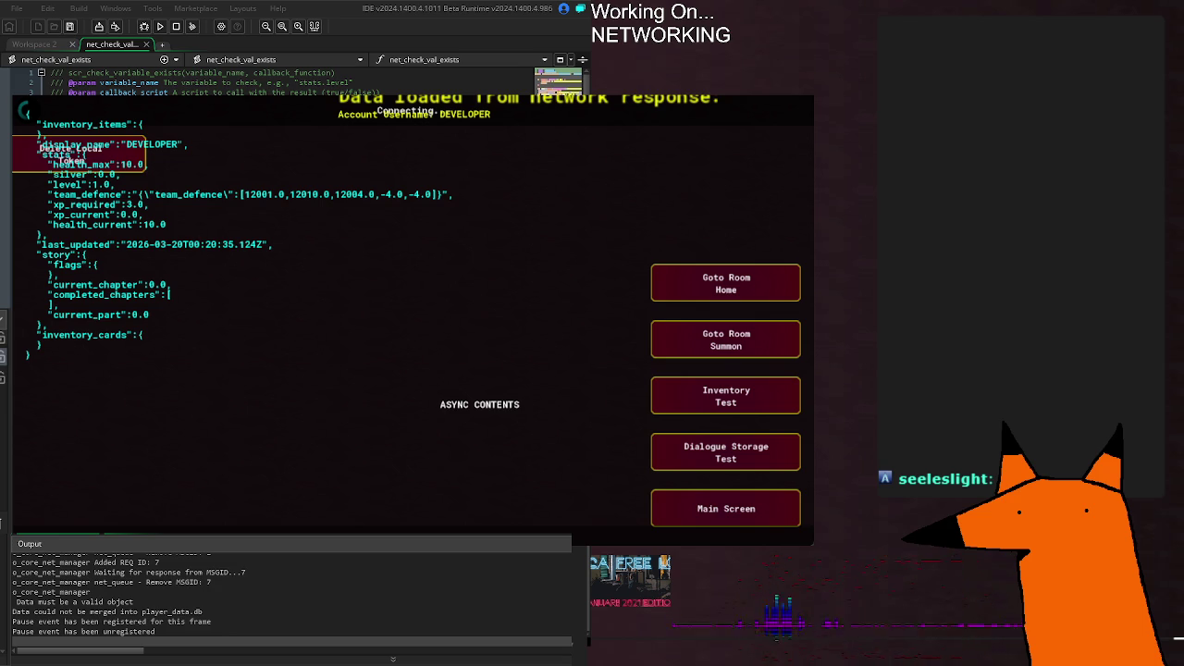
Step: Stop the running game and start a fresh rebuild
{"action": "key", "text": "F5"}
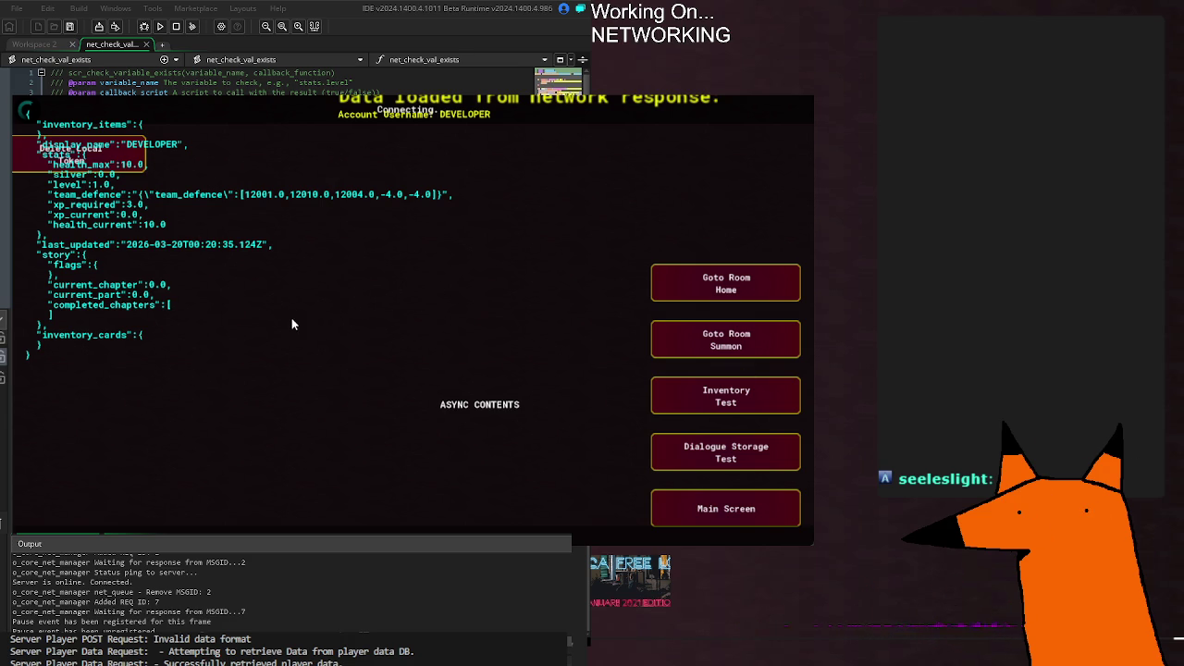
{"action": "left_click", "coordinate": [160, 26]}
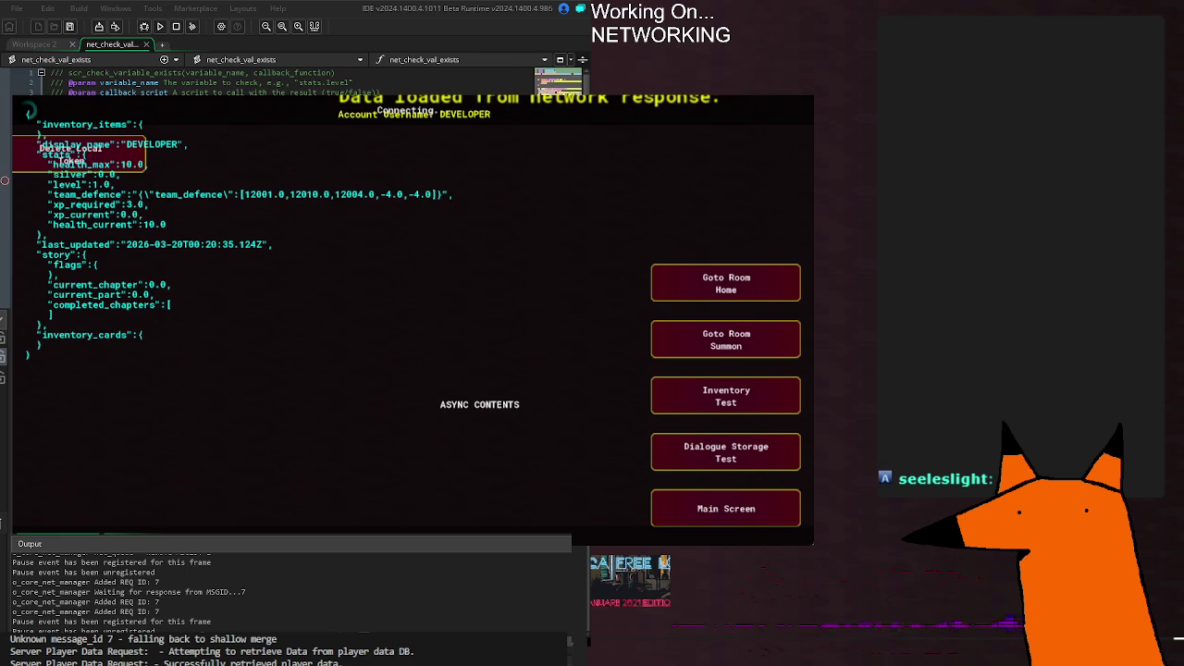
Step: Restart the webserver on port 17773, relaunch the game, and inspect the MSGID 7 ACK log lines
{"action": "key", "text": "Up"}
{"action": "key", "text": "Return"}
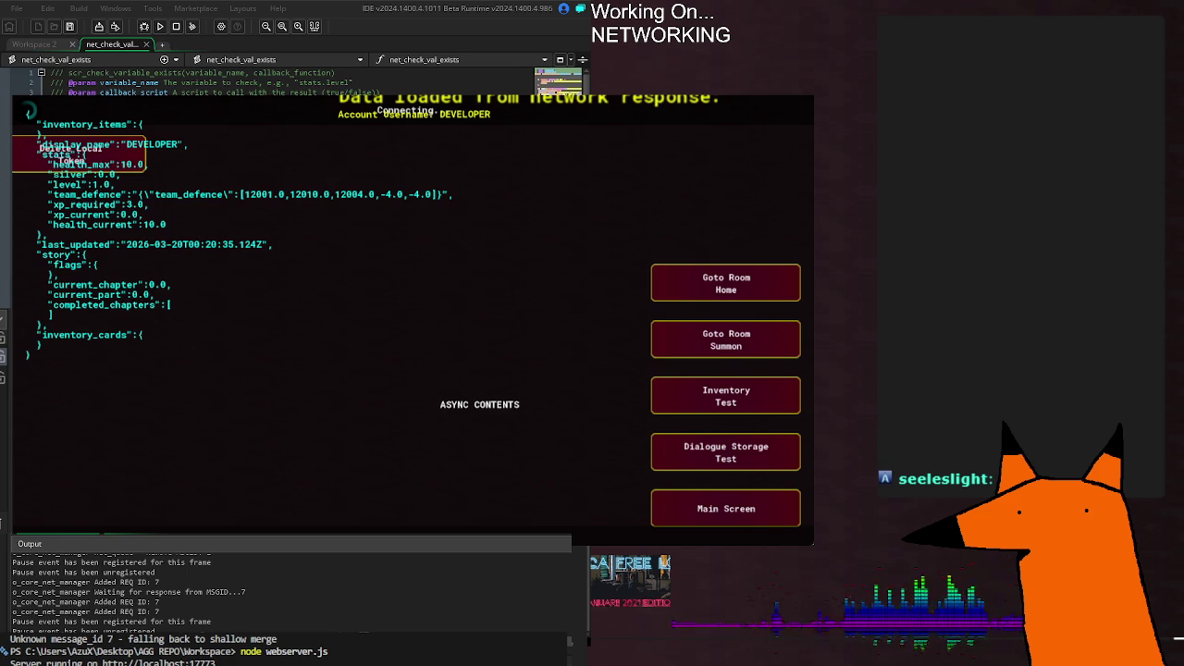
{"action": "left_click", "coordinate": [159, 26]}
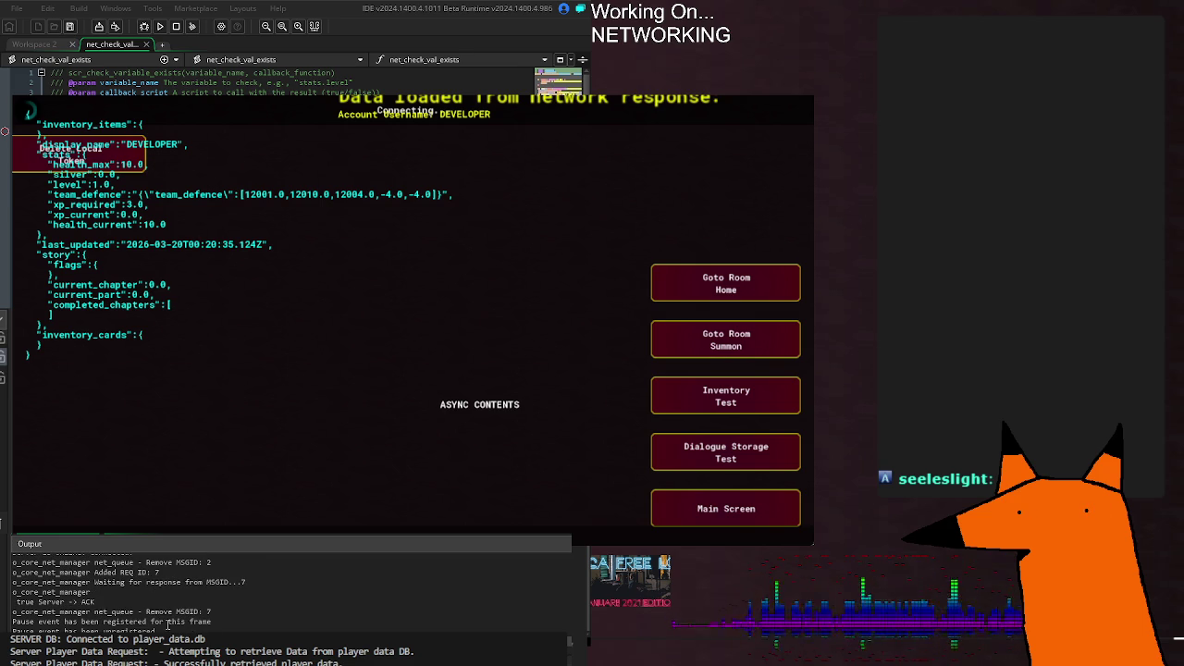
{"action": "left_click", "coordinate": [79, 612]}
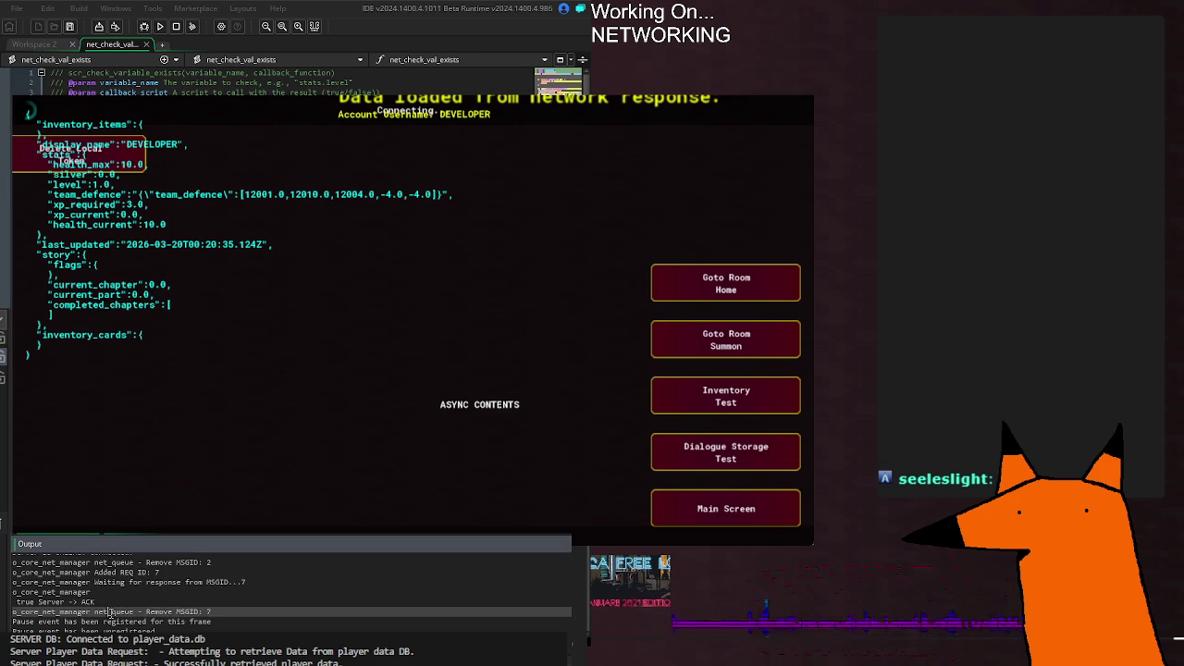
{"action": "left_click", "coordinate": [259, 603]}
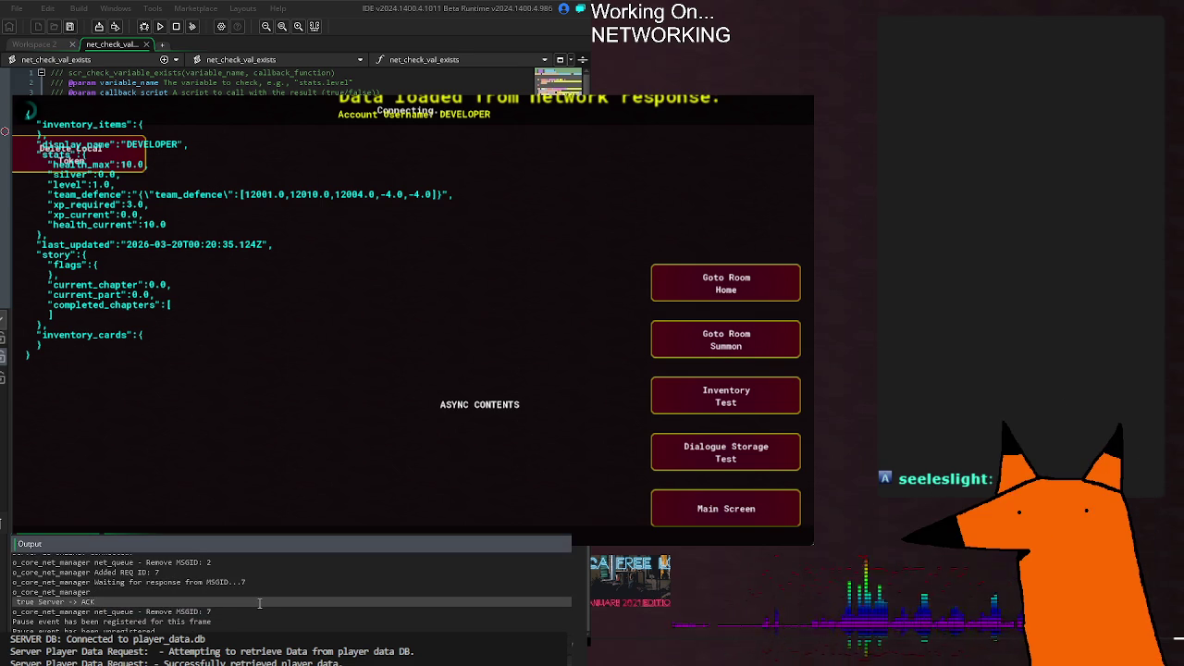
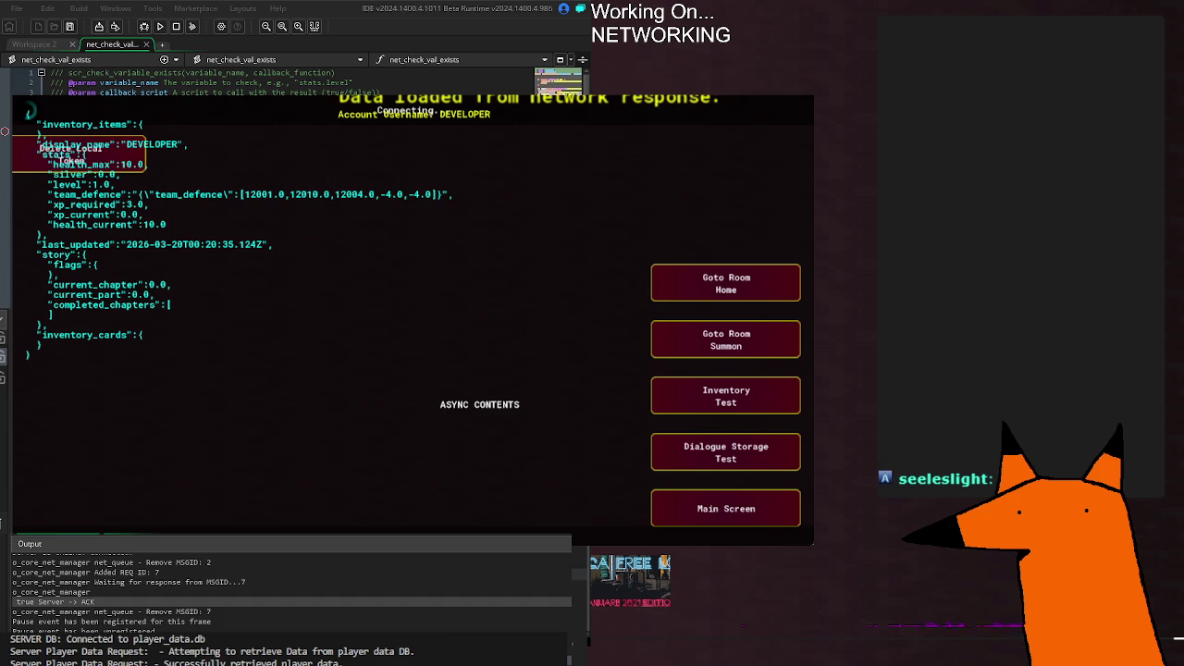
Step: Restart node webserver.js on localhost:17773 and rebuild and run the game with F5
{"action": "key", "text": "ctrl+c"}
{"action": "key", "text": "Up"}
{"action": "key", "text": "Return"}
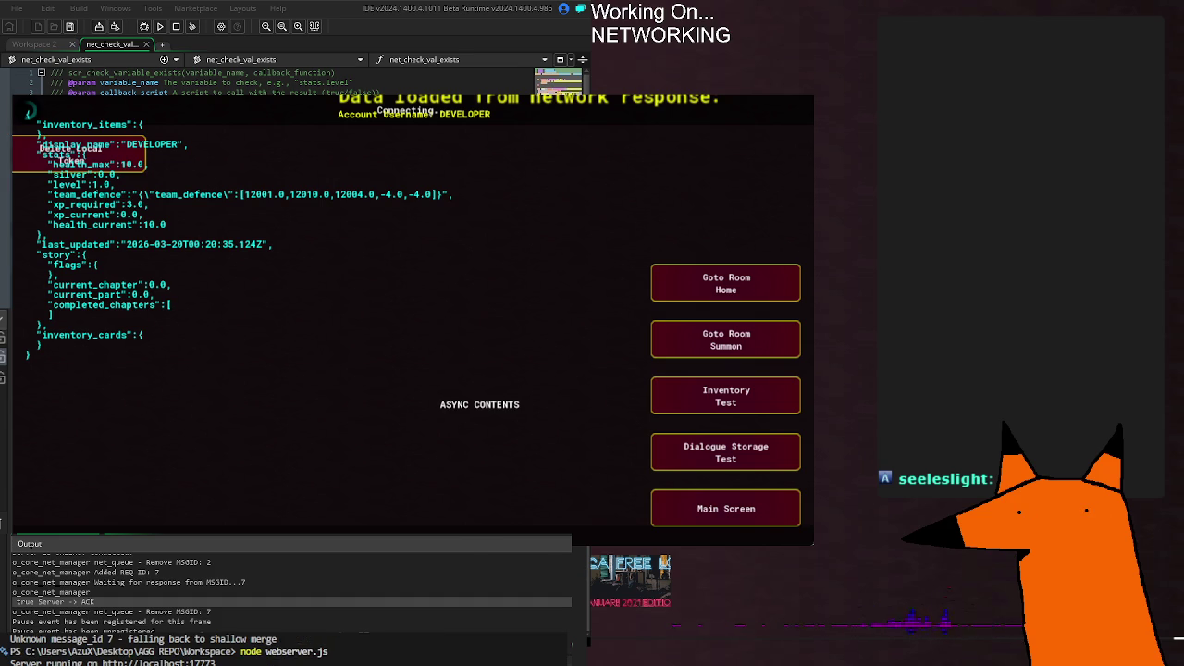
{"action": "key", "text": "F5"}
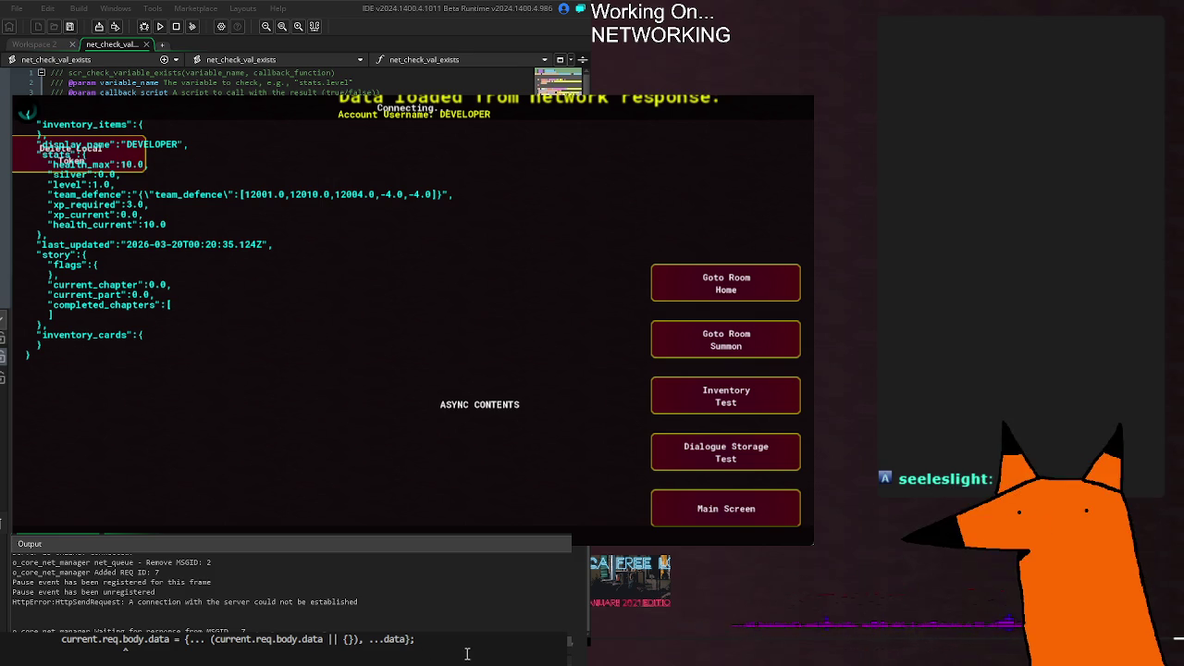
Step: Restart the node web server, then close the running game build
{"action": "key", "text": "ctrl+c"}
{"action": "key", "text": "Up"}
{"action": "key", "text": "Return"}
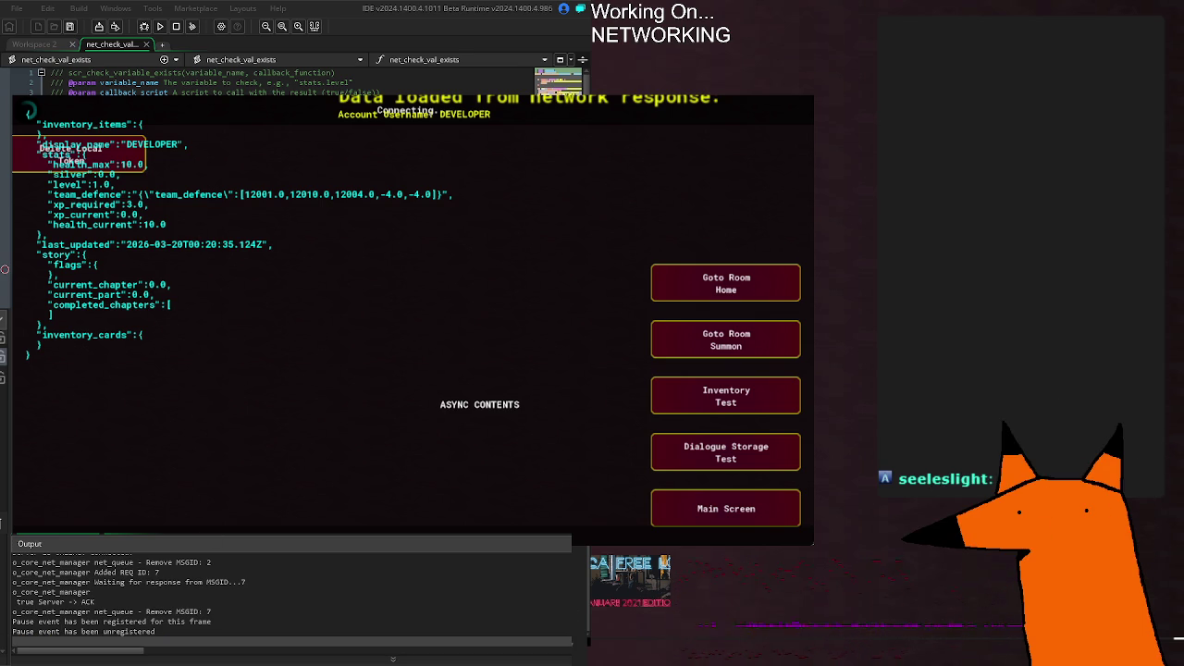
{"action": "key", "text": "alt+F4"}
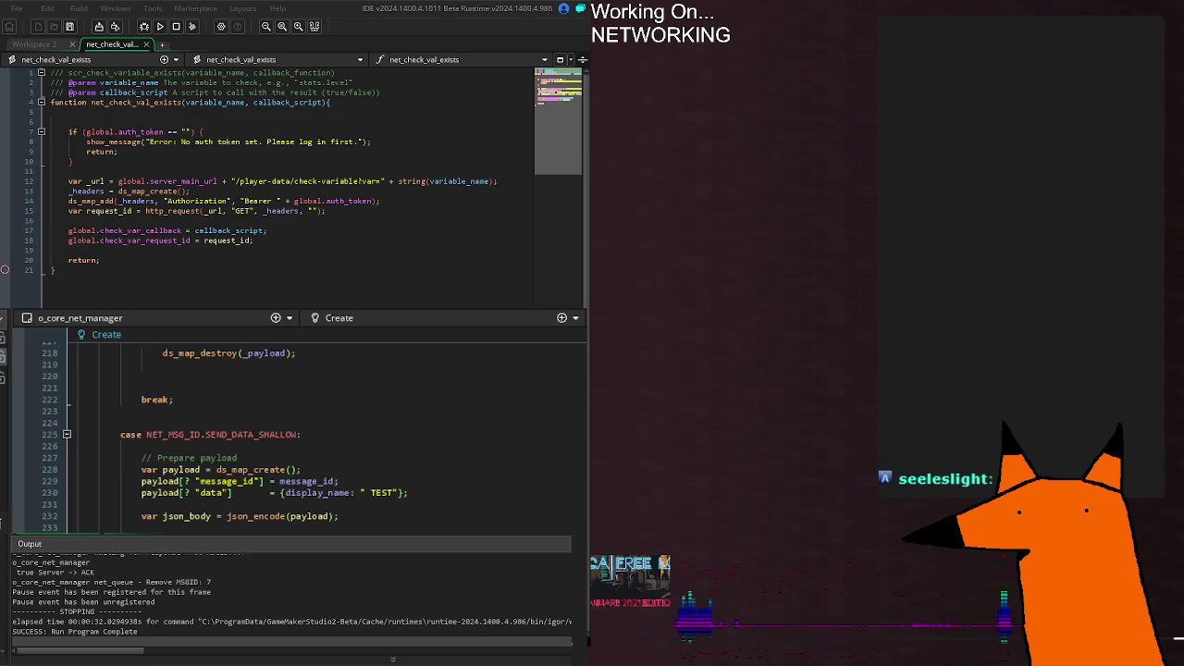
Step: Look over o_cardbattle_manager's Create code, then o_test_account_data's Step code
{"action": "scroll", "coordinate": [324, 435], "scroll_direction": "down", "scroll_amount": 3}
{"action": "scroll", "coordinate": [323, 434], "scroll_direction": "up", "scroll_amount": 3}
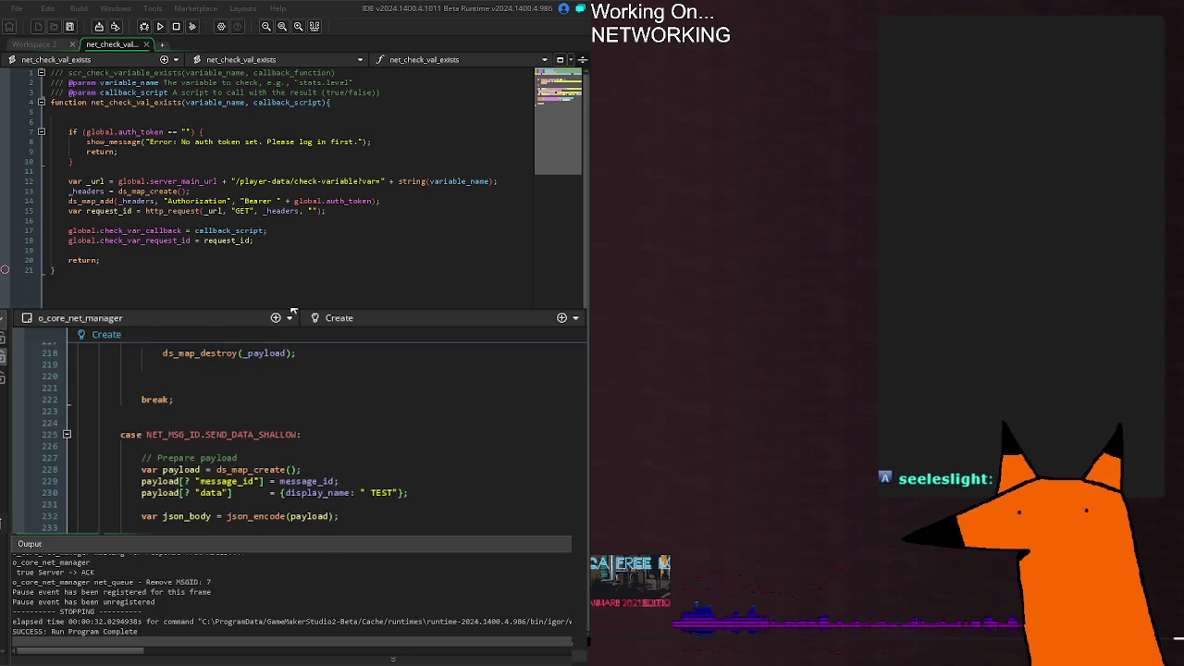
{"action": "left_click", "coordinate": [240, 312]}
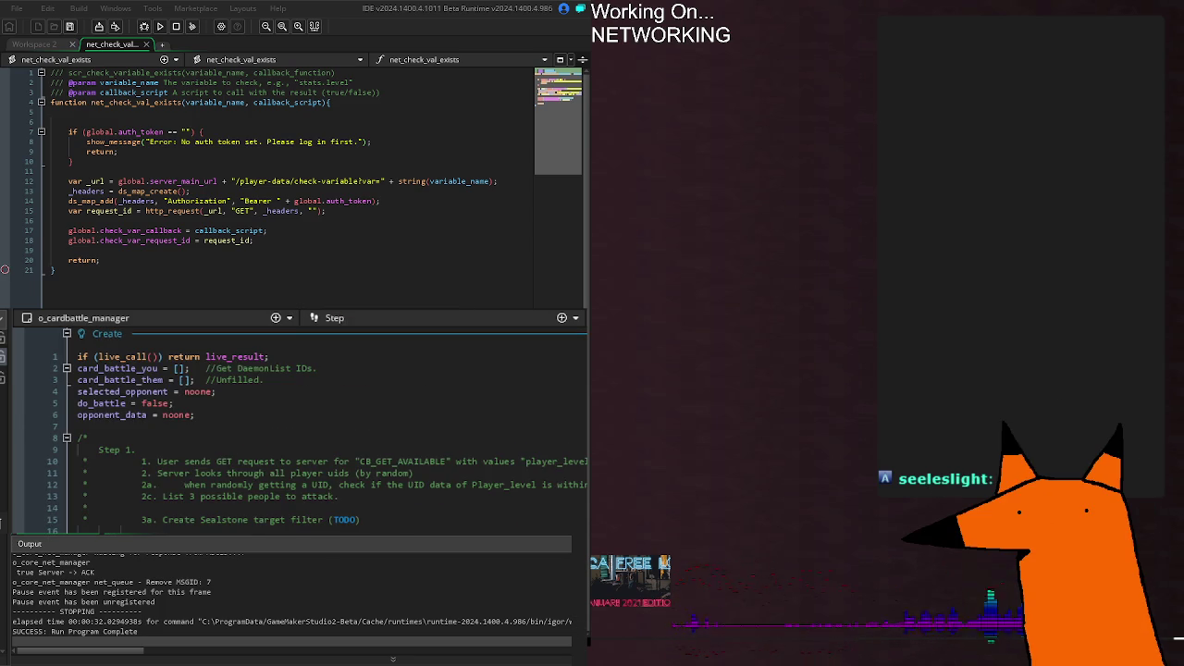
{"action": "key", "text": "ctrl+Tab"}
{"action": "key", "text": "ctrl+Tab"}
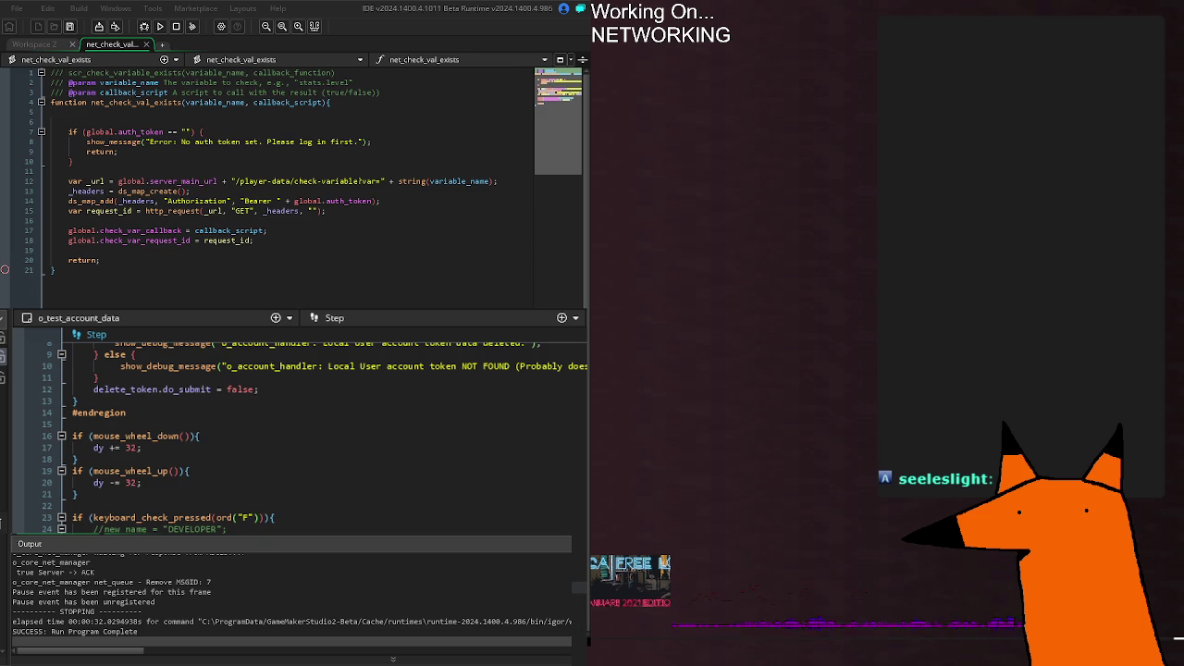
Step: Review net_queue_add in o_core_net_manager's Create code, leaving the caret on blank line 220
{"action": "left_click", "coordinate": [79, 500]}
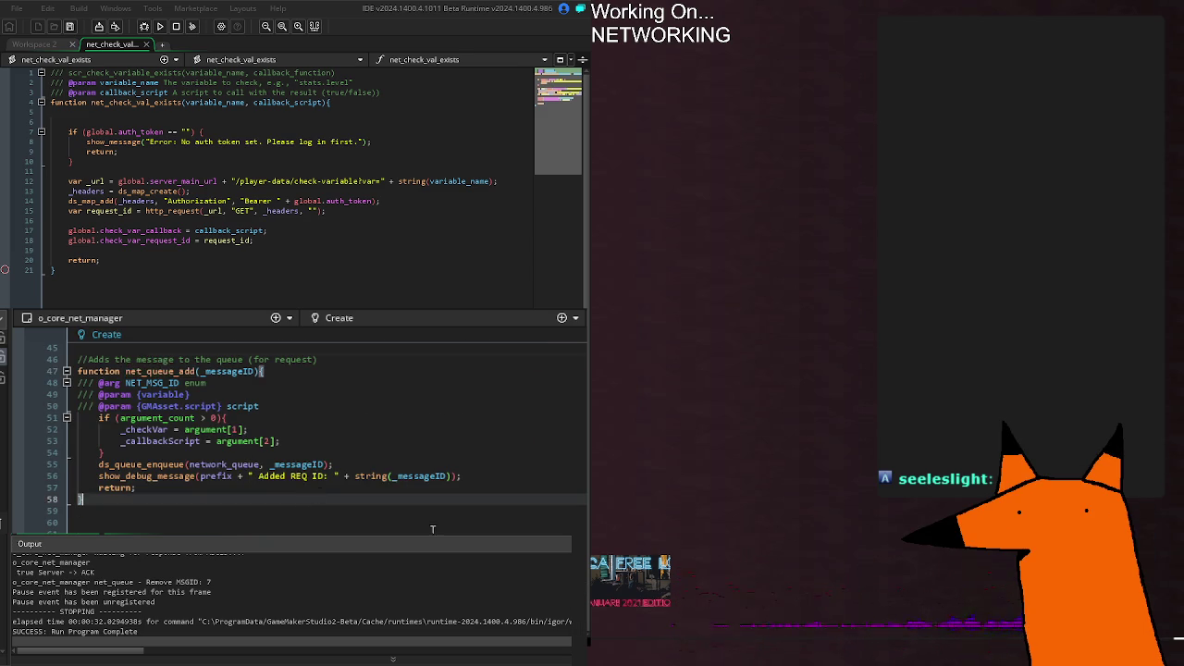
{"action": "scroll", "coordinate": [444, 512], "scroll_direction": "down", "scroll_amount": 15}
{"action": "scroll", "coordinate": [432, 523], "scroll_direction": "up", "scroll_amount": 10}
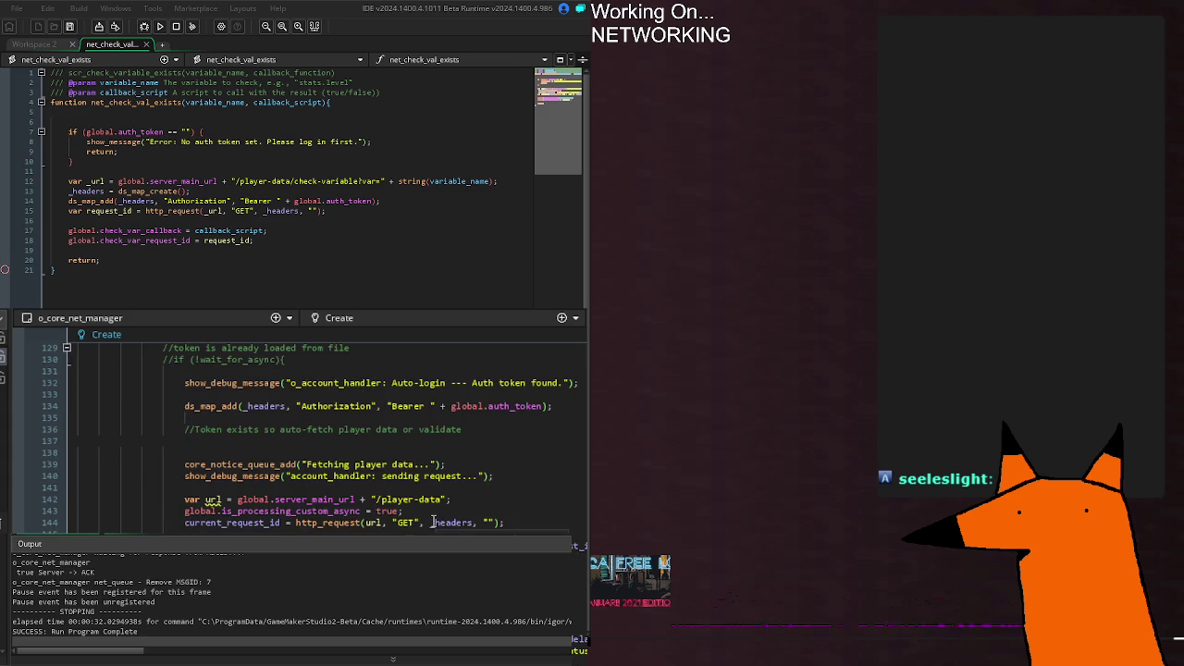
{"action": "scroll", "coordinate": [432, 522], "scroll_direction": "down", "scroll_amount": 14}
{"action": "scroll", "coordinate": [431, 518], "scroll_direction": "down", "scroll_amount": 8}
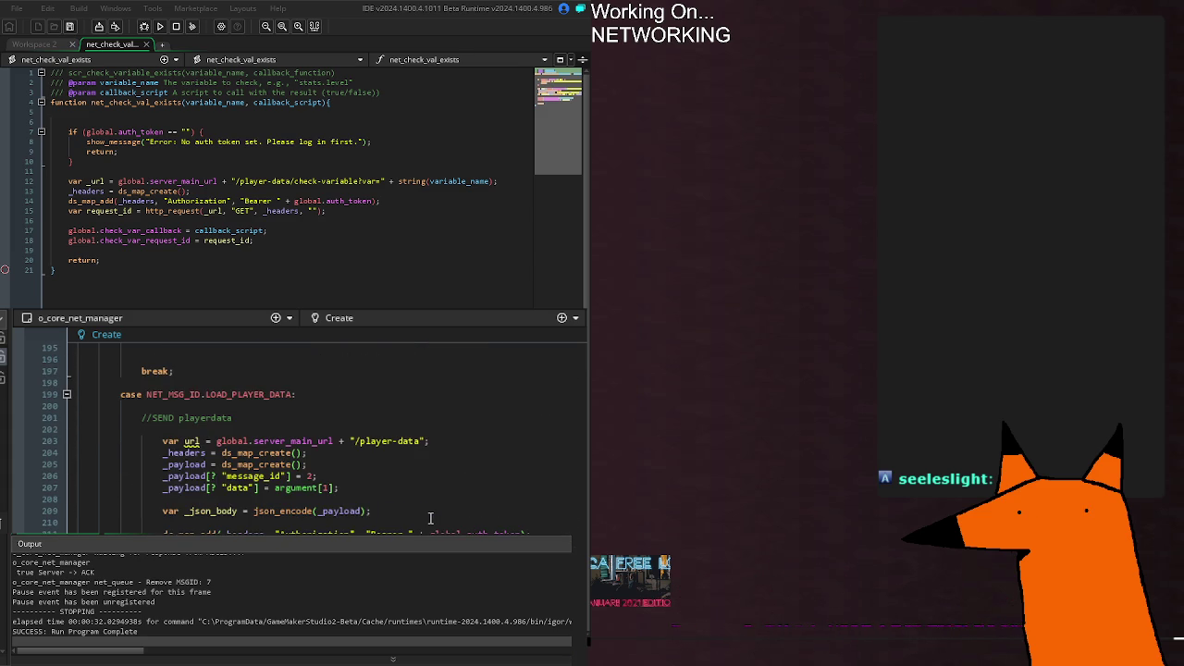
{"action": "scroll", "coordinate": [430, 518], "scroll_direction": "down", "scroll_amount": 6}
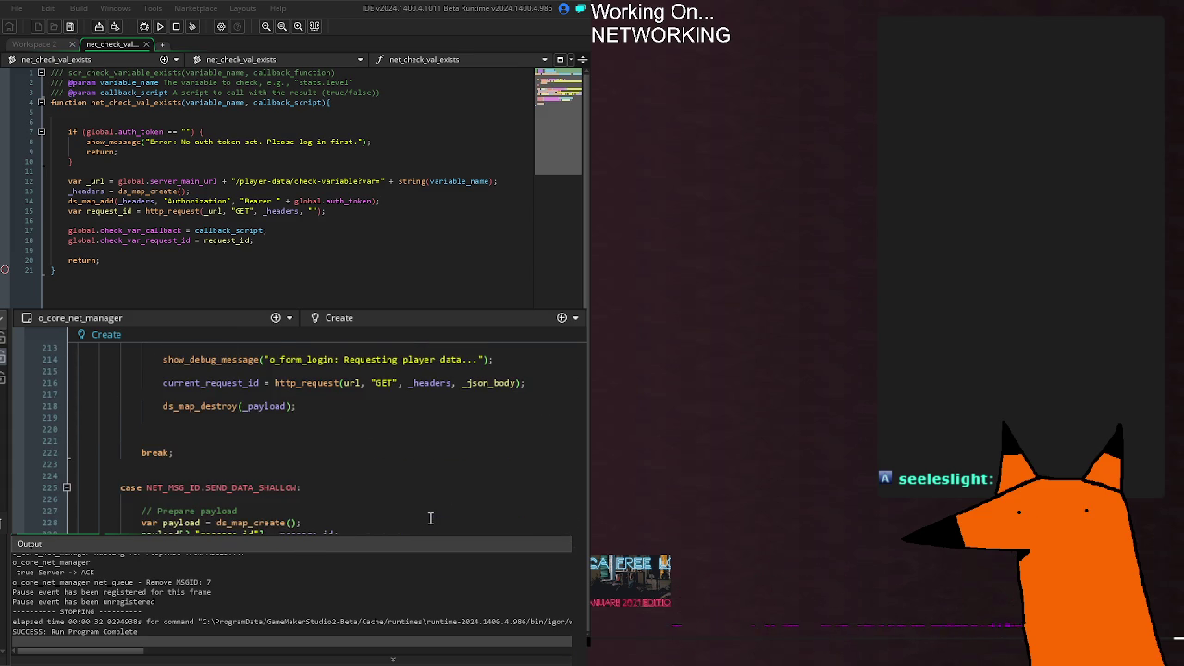
{"action": "scroll", "coordinate": [430, 518], "scroll_direction": "up", "scroll_amount": 2}
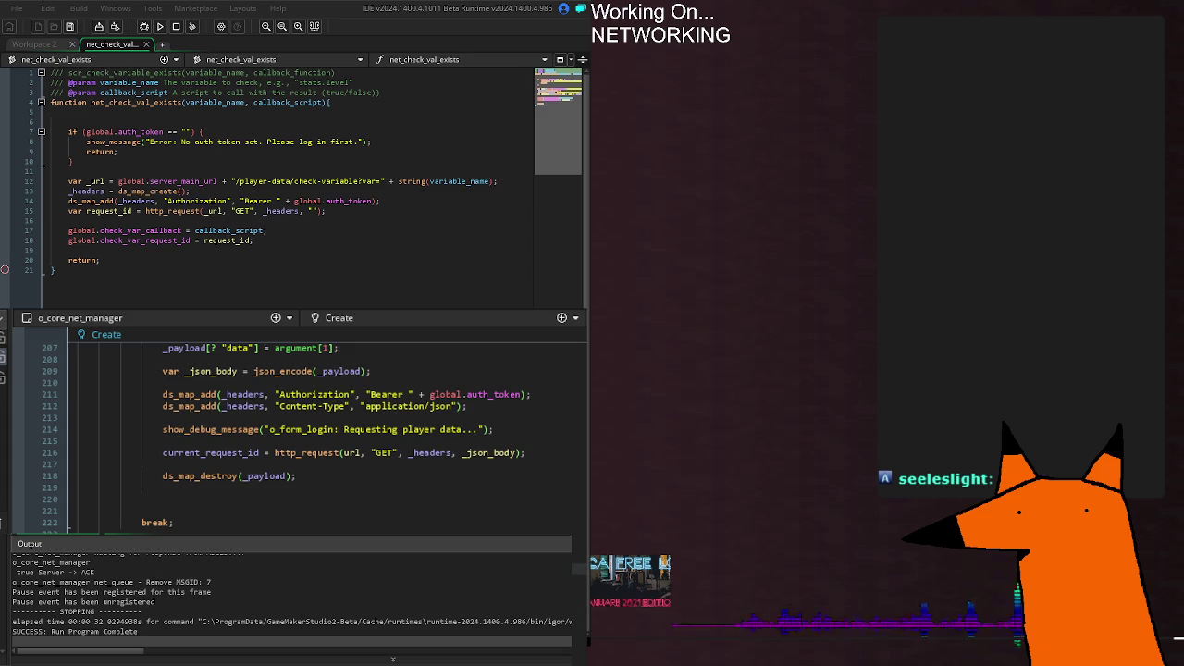
{"action": "left_click", "coordinate": [167, 499]}
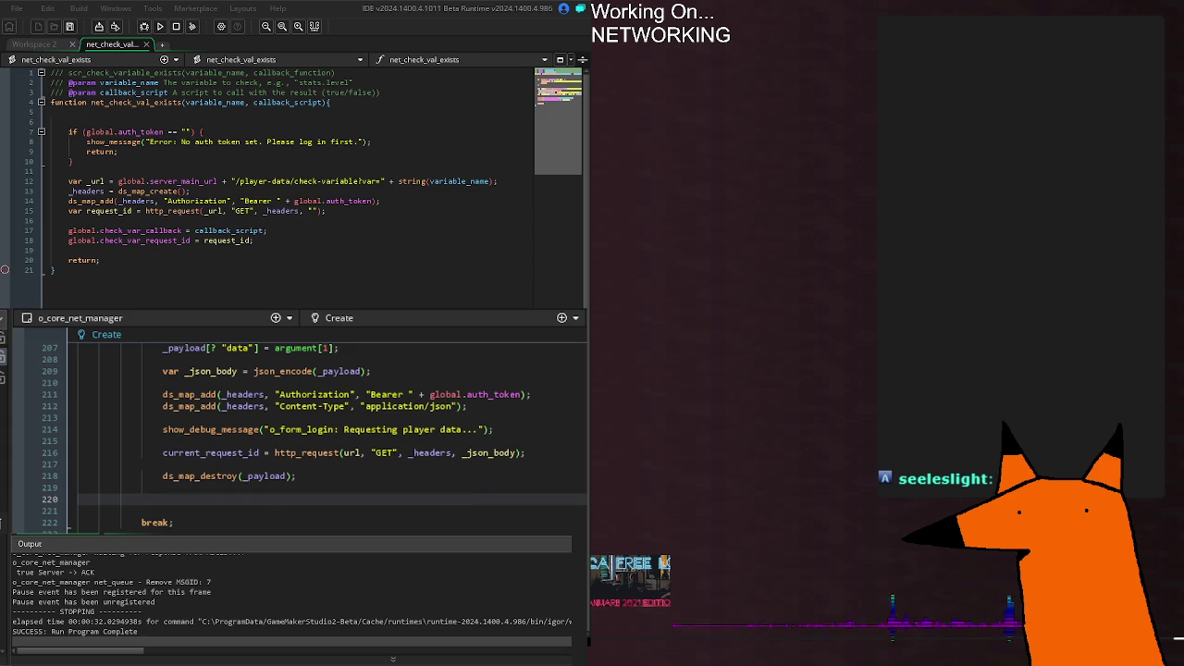
Step: Cycle editors to the network_send_update script and view tooltips for its name and parameter
{"action": "key", "text": "ctrl+Tab"}
{"action": "key", "text": "ctrl+Tab"}
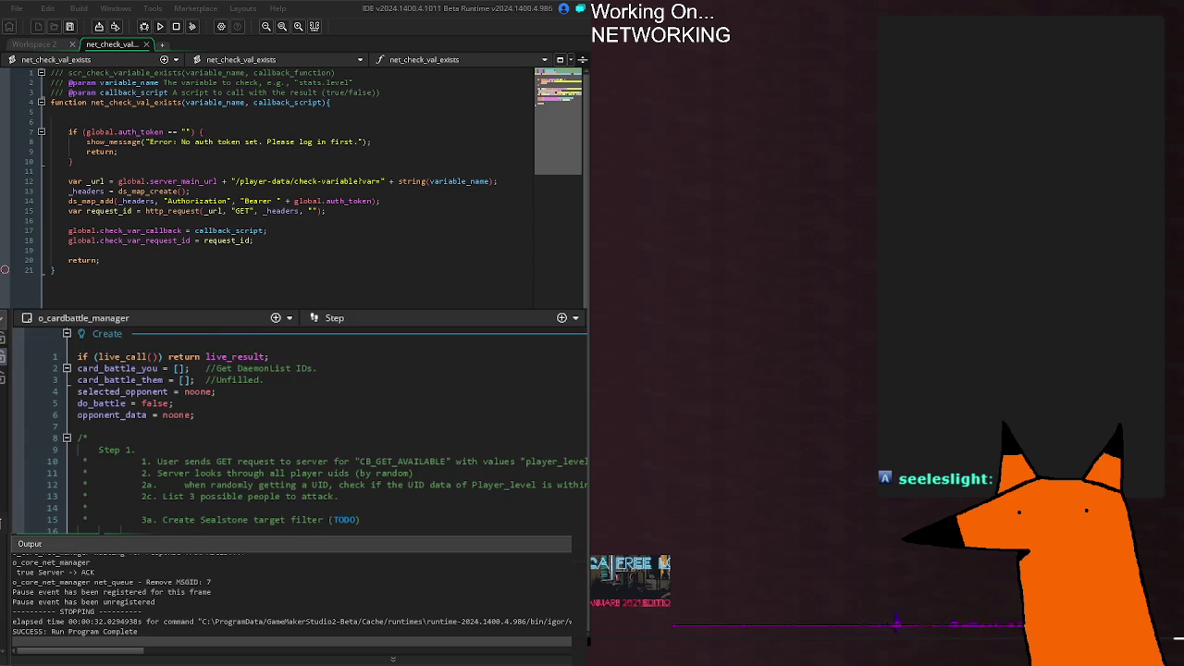
{"action": "key", "text": "ctrl+Tab"}
{"action": "key", "text": "ctrl+Tab"}
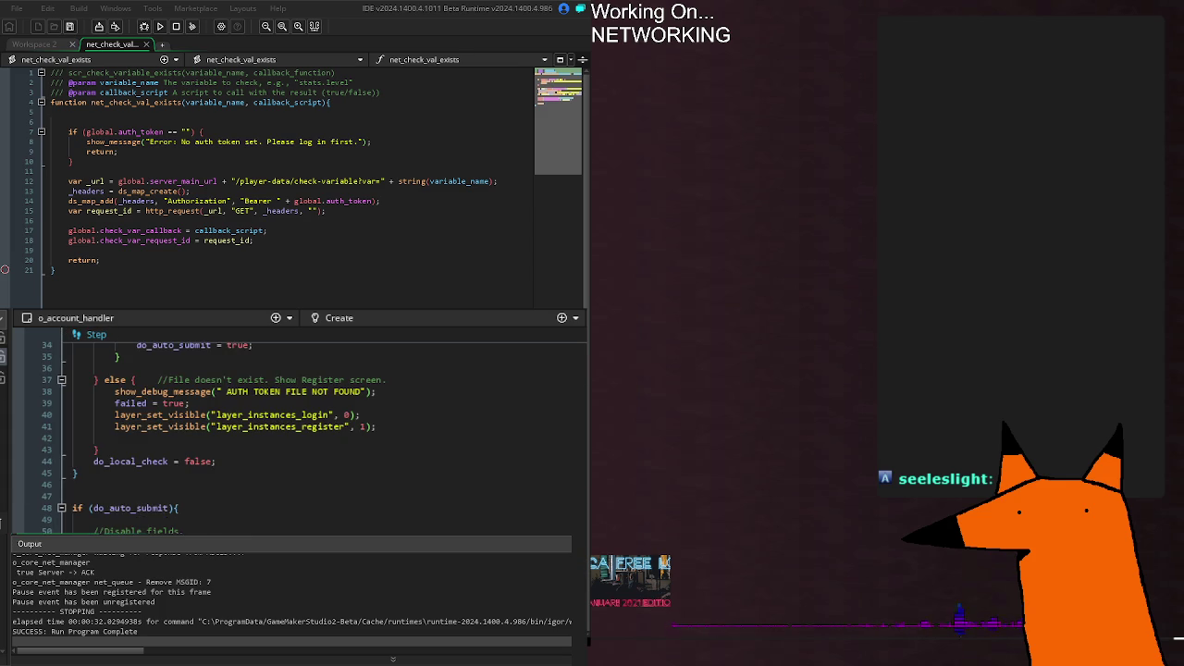
{"action": "key", "text": "ctrl+Tab"}
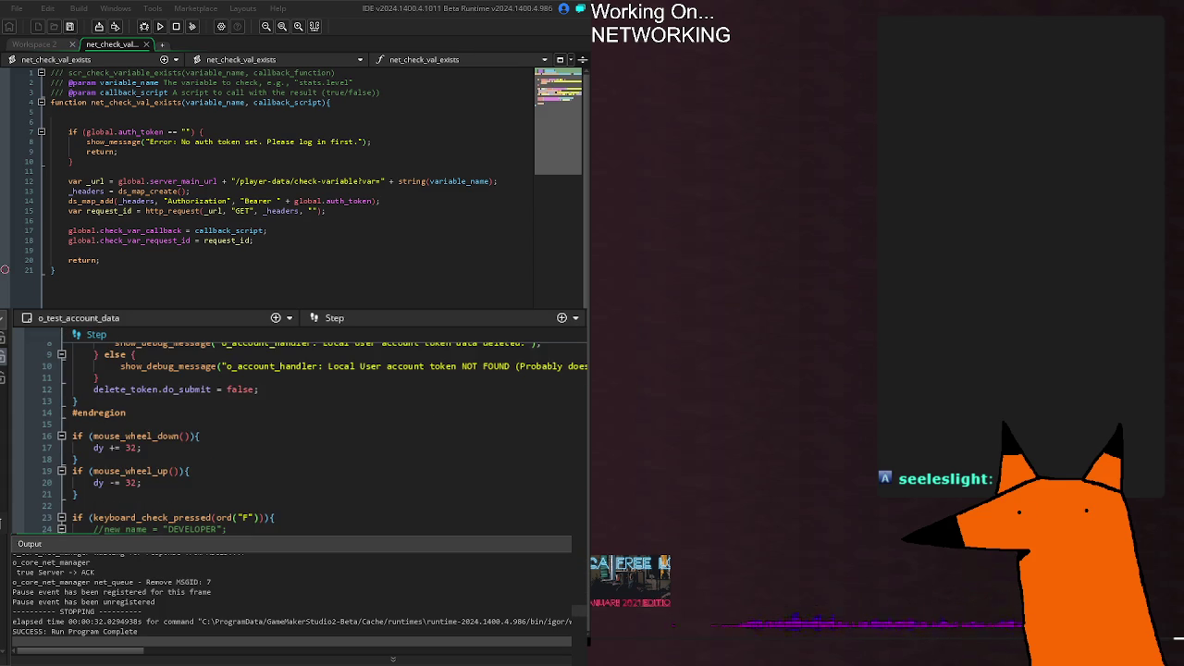
{"action": "key", "text": "ctrl+Tab"}
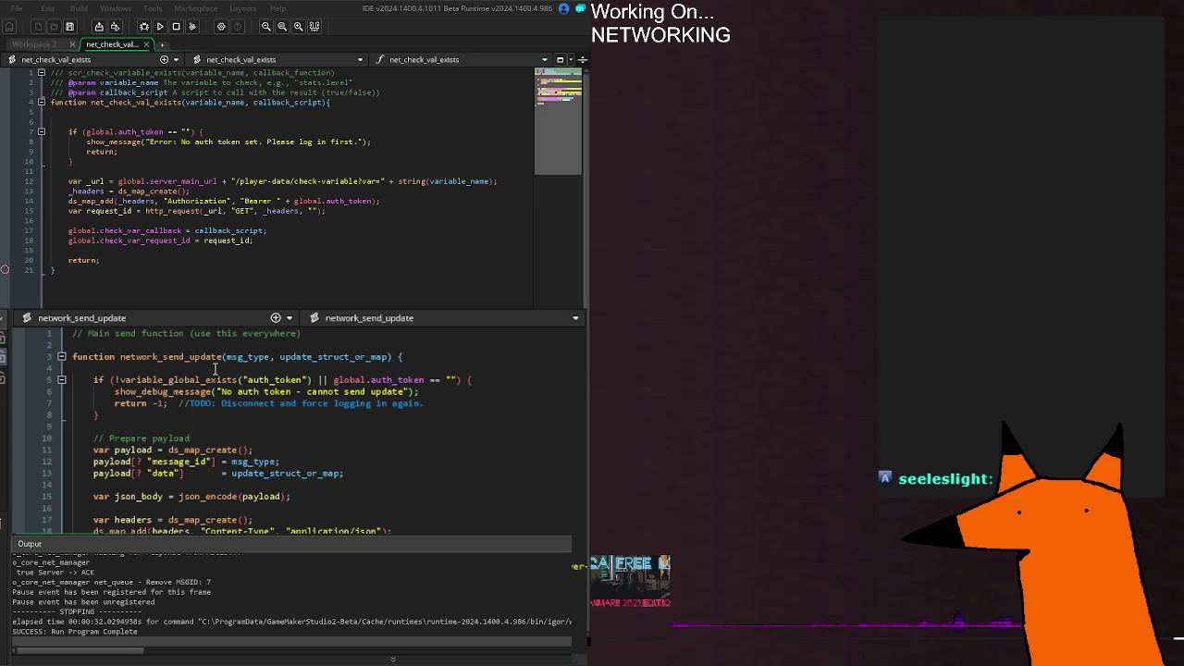
{"action": "mouse_move", "coordinate": [159, 357]}
{"action": "mouse_move", "coordinate": [250, 476]}
Step: In o_core_net_manager Create, select message_id in the SEND_DATA_SHALLOW case, then scroll up to the enums
{"action": "left_click", "coordinate": [500, 313]}
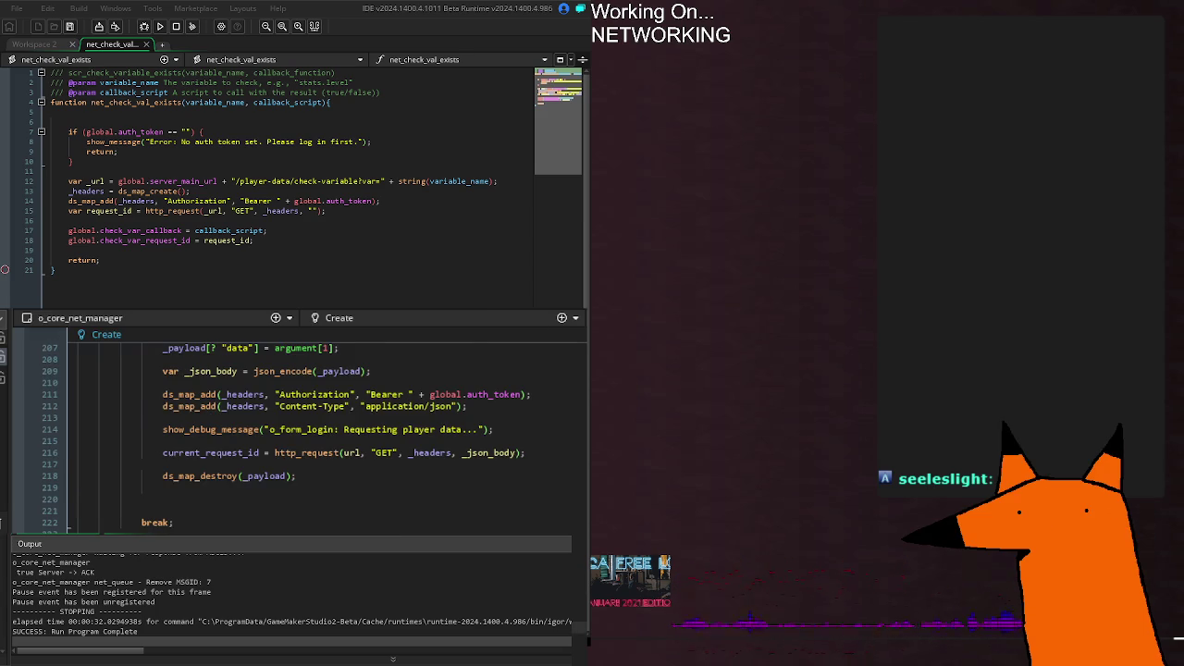
{"action": "scroll", "coordinate": [176, 514], "scroll_direction": "down", "scroll_amount": 4}
{"action": "left_click", "coordinate": [302, 488]}
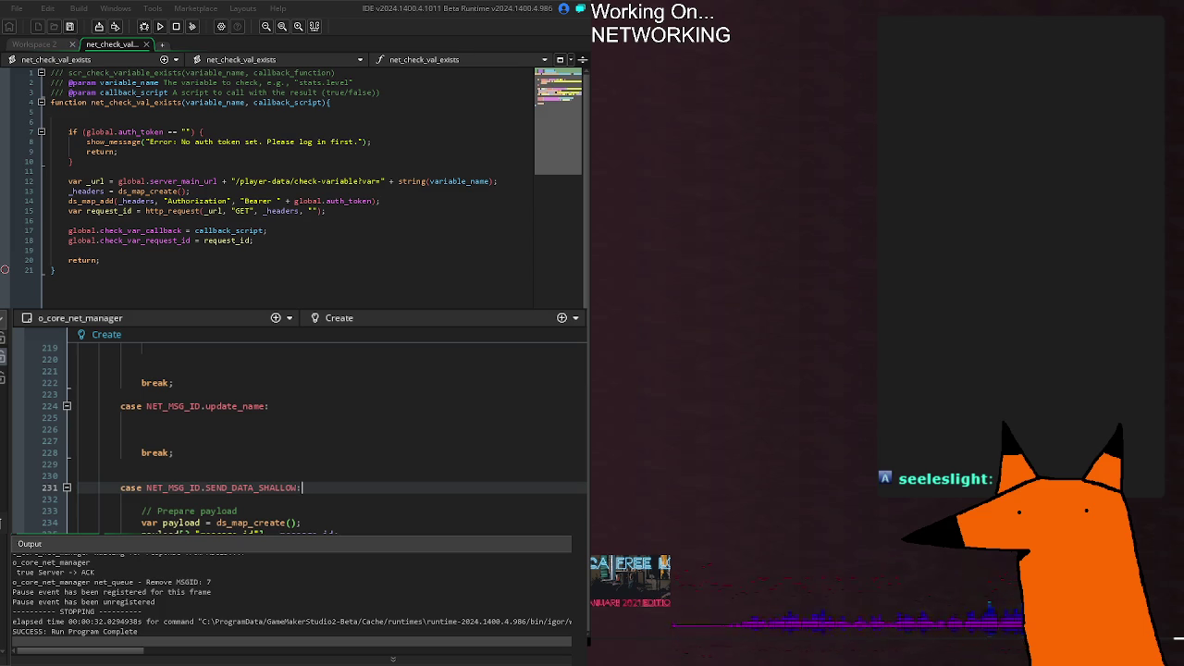
{"action": "left_click", "coordinate": [339, 533]}
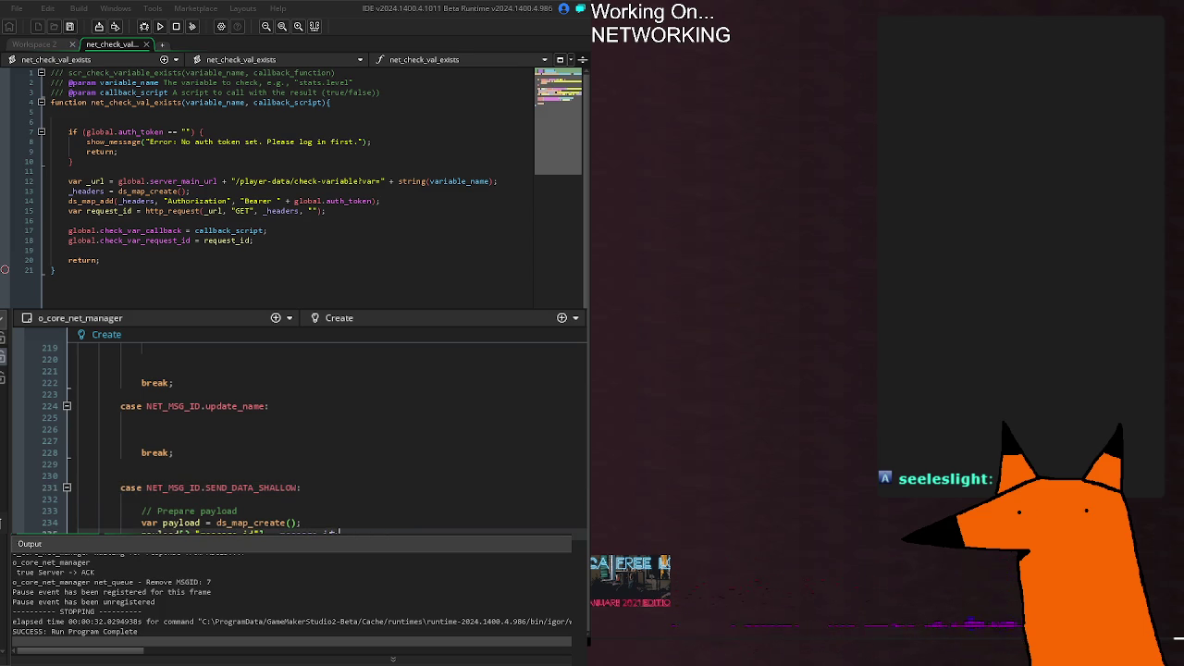
{"action": "double_click", "coordinate": [307, 533]}
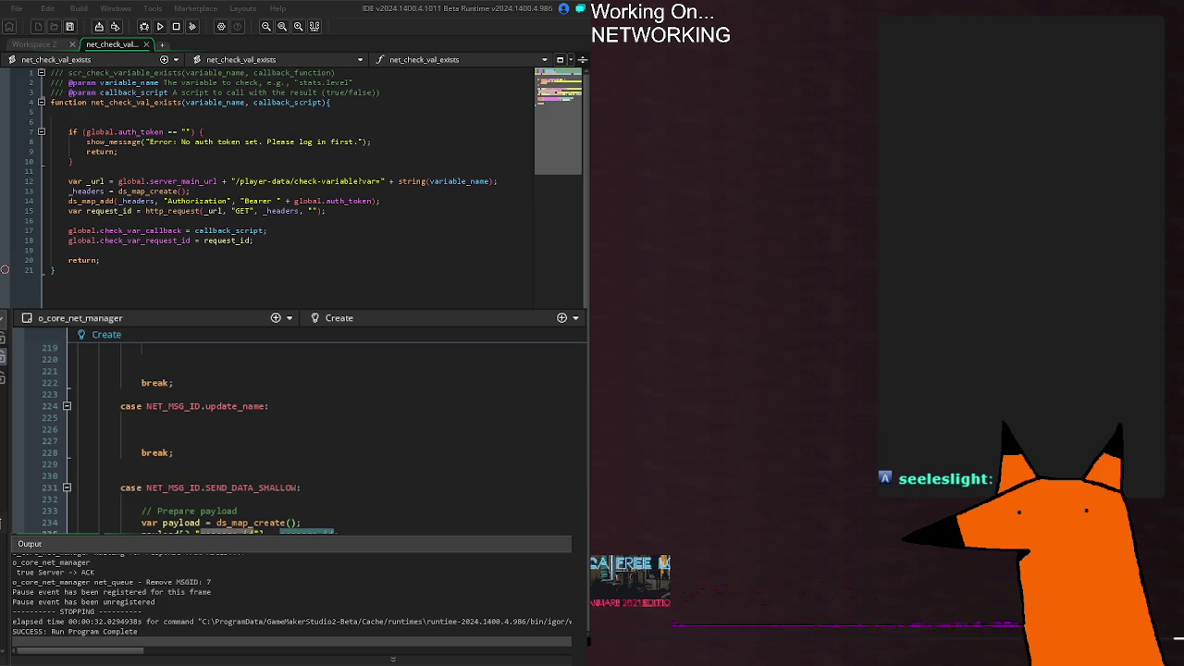
{"action": "scroll", "coordinate": [174, 460], "scroll_direction": "up", "scroll_amount": 20}
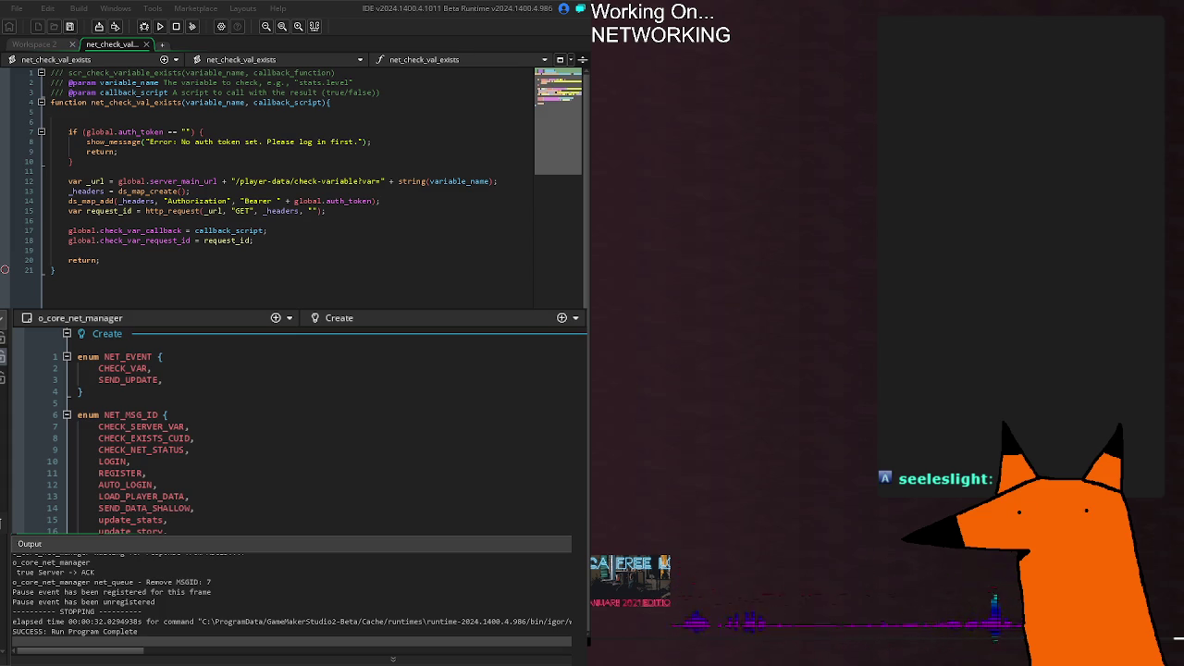
Step: Paste update_name as a new entry after CHECK_EXISTS_CUID in the NET_MSG_ID enum
{"action": "left_click", "coordinate": [204, 429]}
{"action": "left_click", "coordinate": [245, 437]}
{"action": "key", "text": "Return"}
{"action": "key", "text": "ctrl+v"}
Step: Run the game, stop it, rerun it, then bring o_test_account_data's code forward
{"action": "key", "text": "F5"}
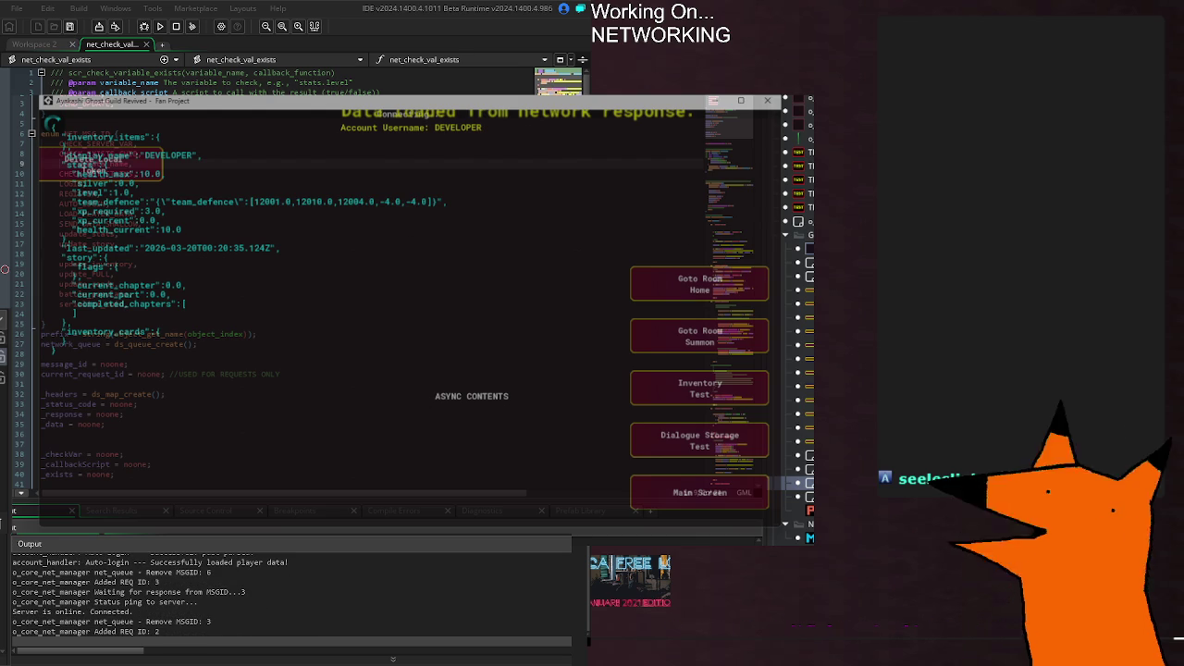
{"action": "key", "text": "Escape"}
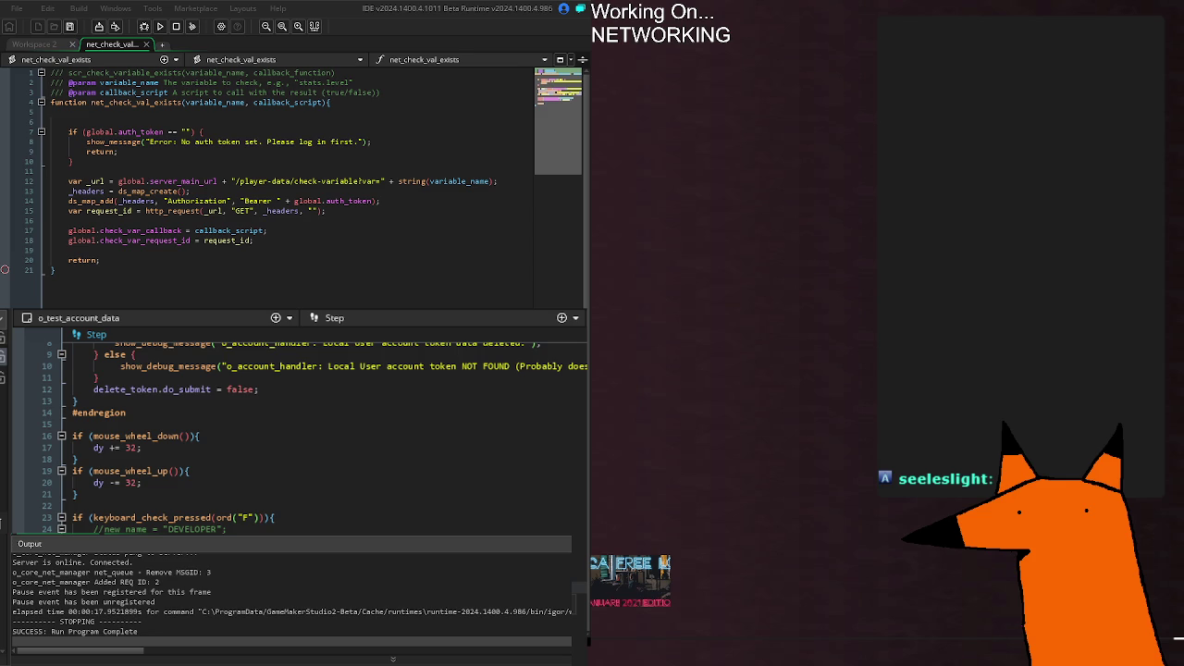
{"action": "key", "text": "F5"}
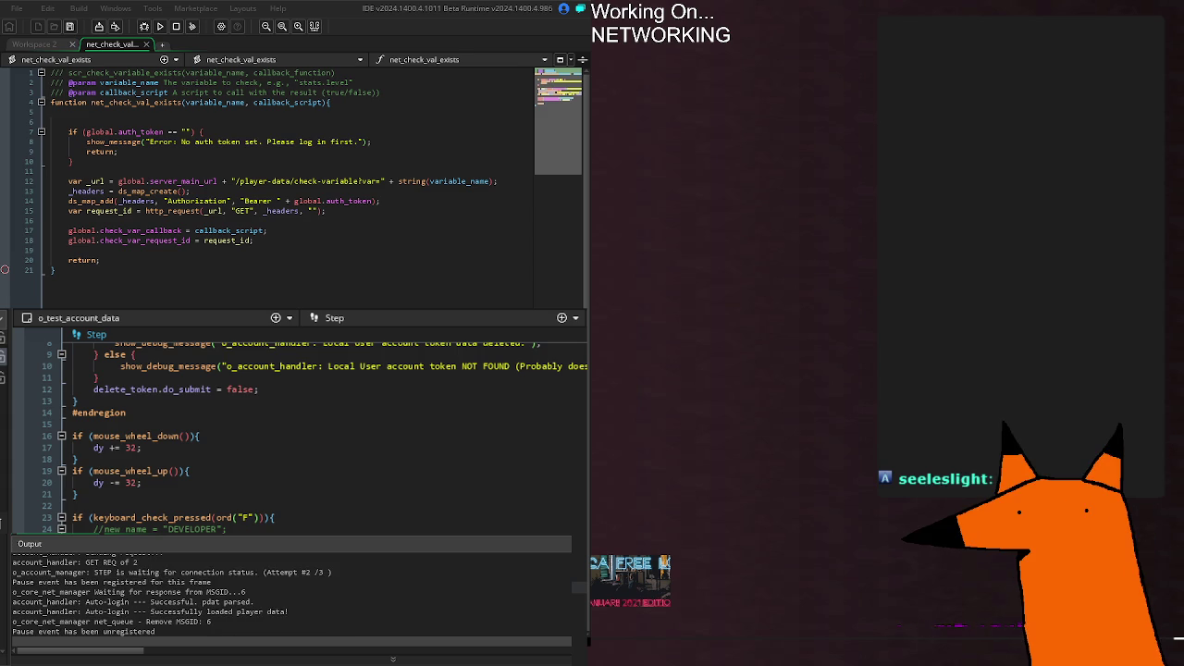
{"action": "left_click", "coordinate": [264, 283]}
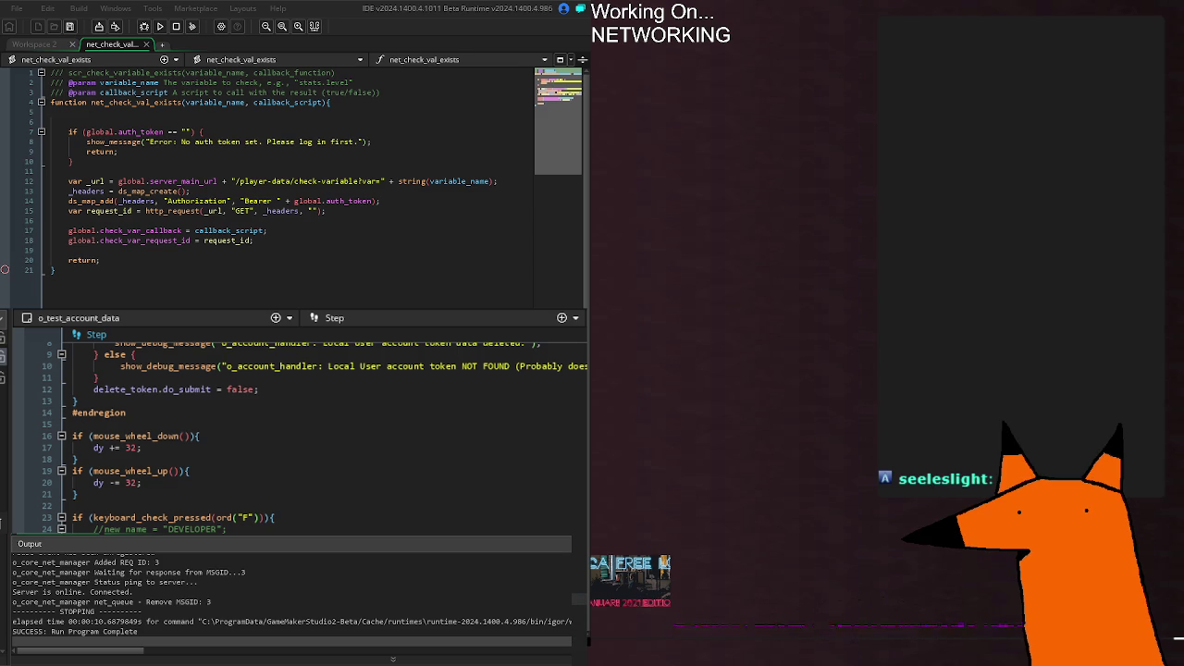
Step: Switch to o_core_net_manager's Create code and delete the 'update_name,' line from NET_MSG_ID
{"action": "key", "text": "ctrl+Tab"}
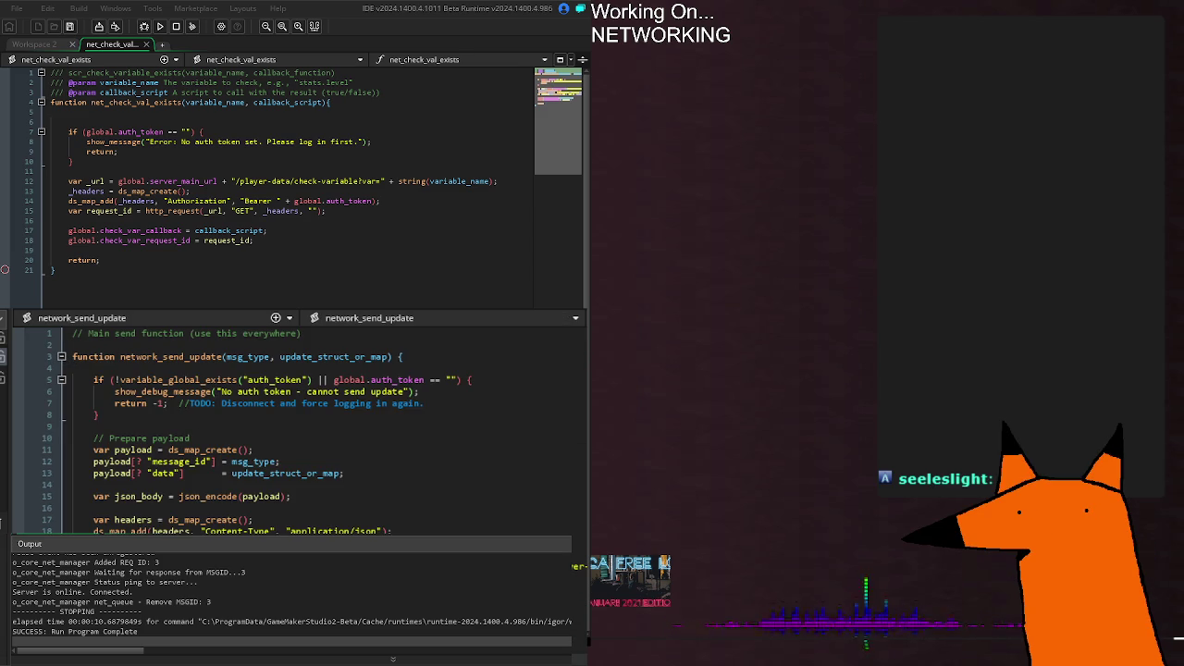
{"action": "key", "text": "ctrl+Tab"}
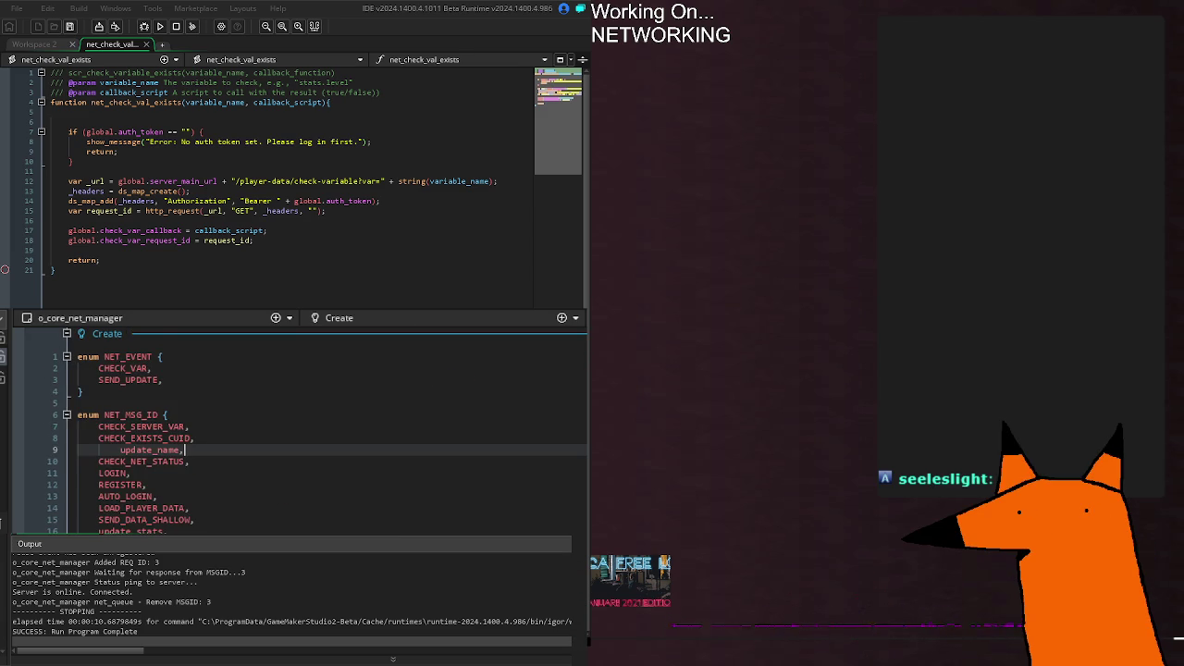
{"action": "key", "text": "ctrl+Tab"}
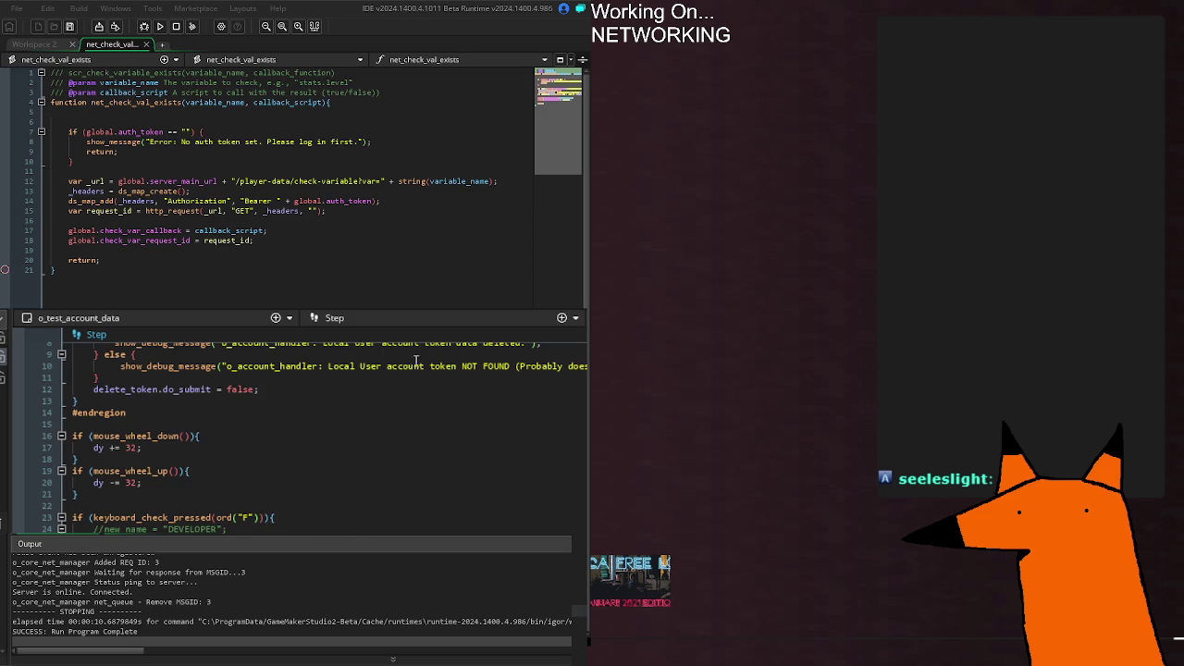
{"action": "key", "text": "ctrl+Tab"}
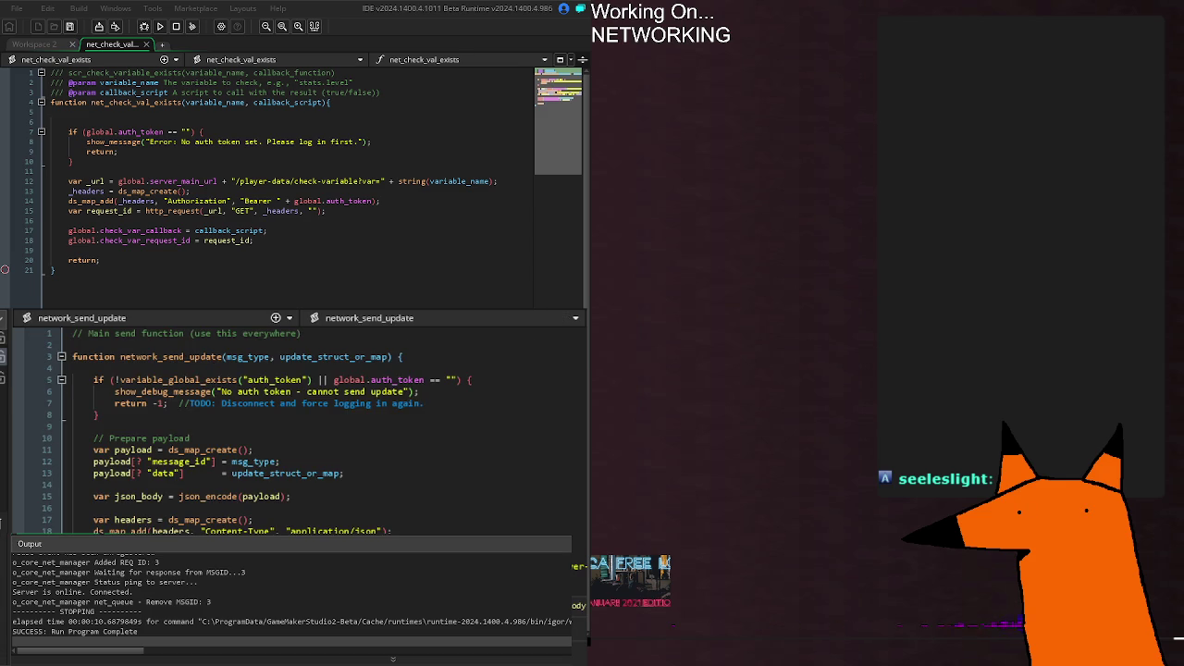
{"action": "left_click", "coordinate": [547, 312]}
{"action": "scroll", "coordinate": [321, 490], "scroll_direction": "down", "scroll_amount": 20}
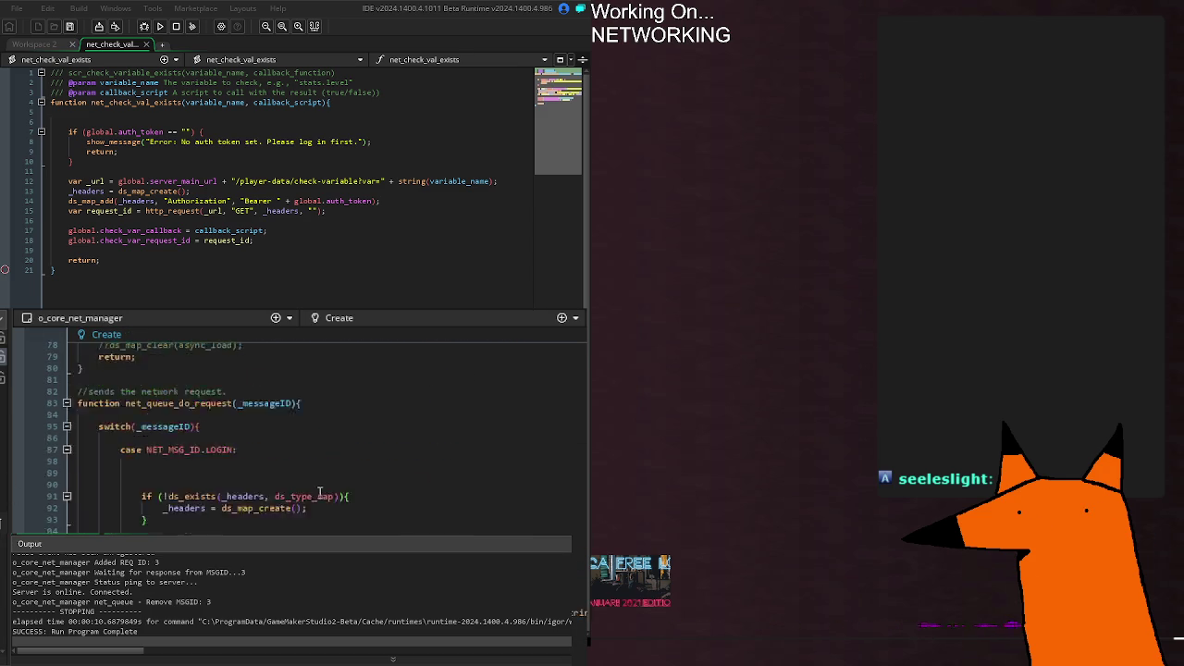
{"action": "scroll", "coordinate": [322, 488], "scroll_direction": "down", "scroll_amount": 16}
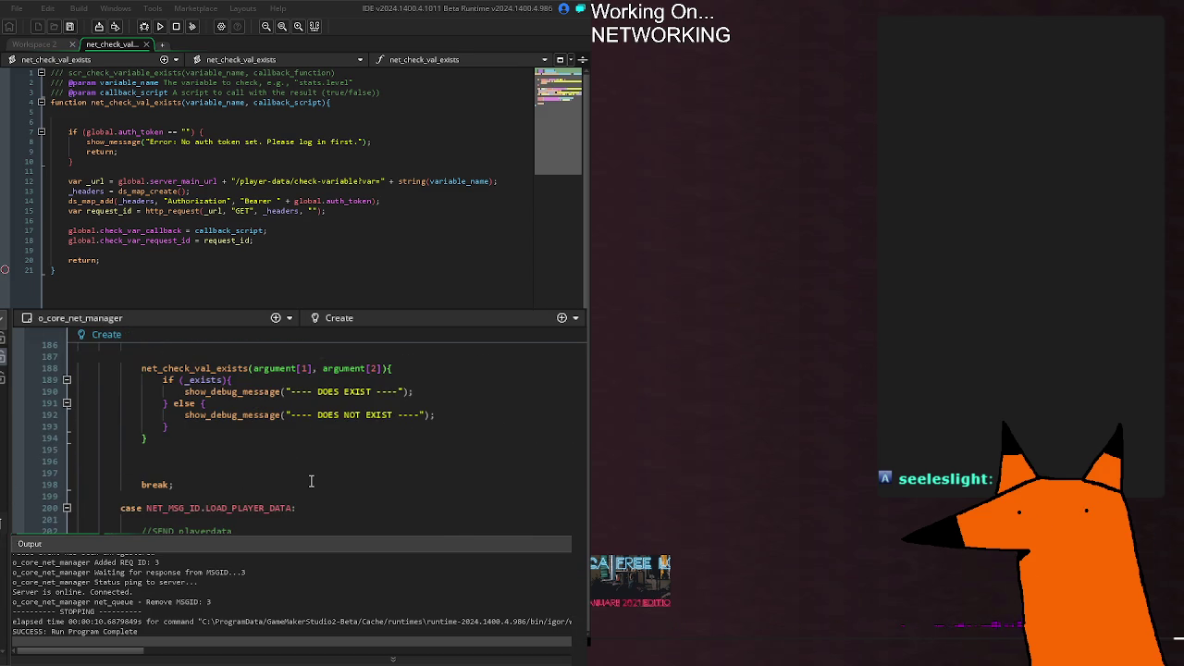
{"action": "scroll", "coordinate": [311, 481], "scroll_direction": "up", "scroll_amount": 20}
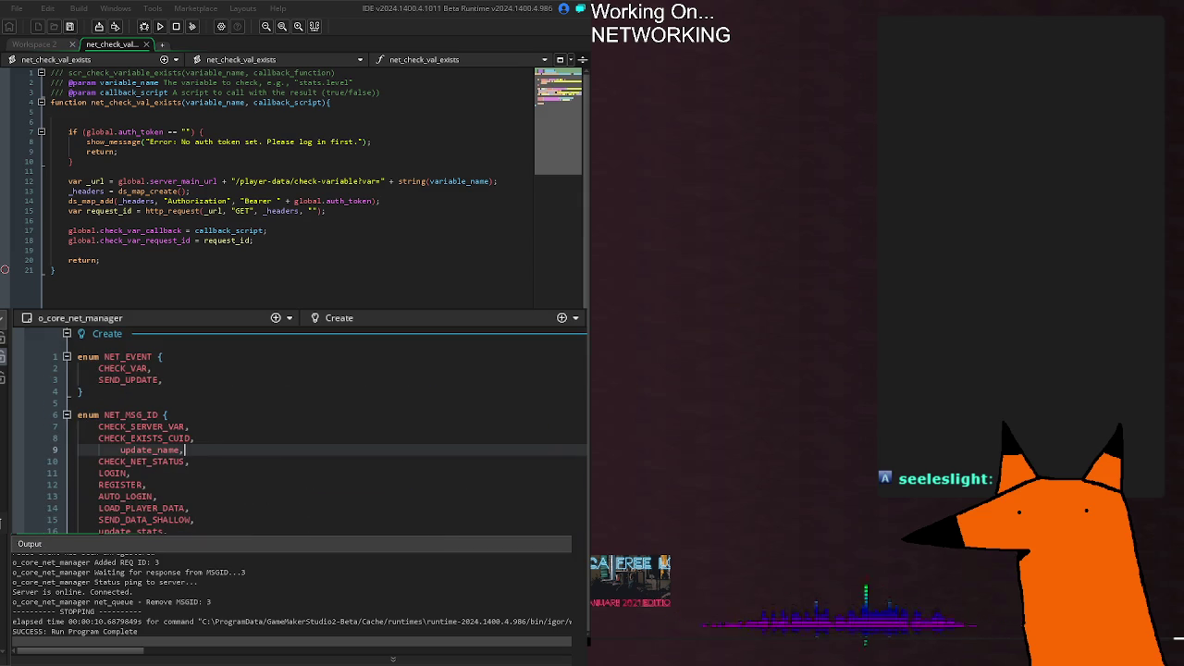
{"action": "key", "text": "ctrl+d"}
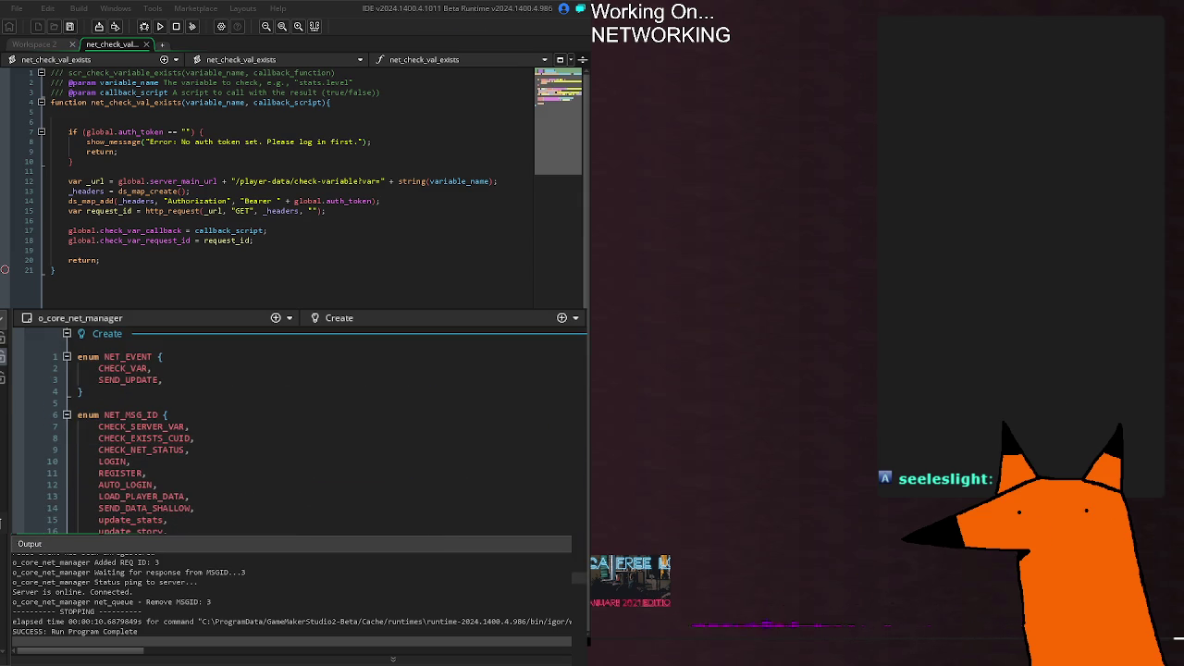
Step: Scroll down to the SEND_DATA_SHALLOW case on line 231 and the empty update_name case
{"action": "scroll", "coordinate": [208, 473], "scroll_direction": "down", "scroll_amount": 20}
{"action": "scroll", "coordinate": [296, 426], "scroll_direction": "down", "scroll_amount": 20}
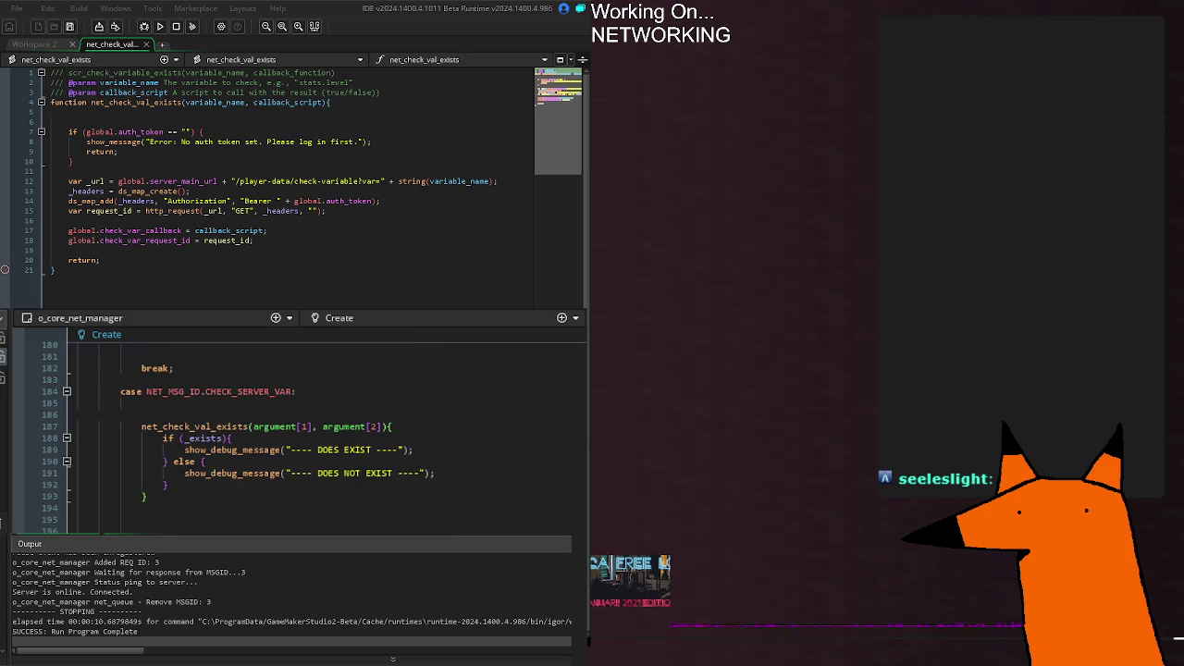
{"action": "scroll", "coordinate": [296, 425], "scroll_direction": "down", "scroll_amount": 12}
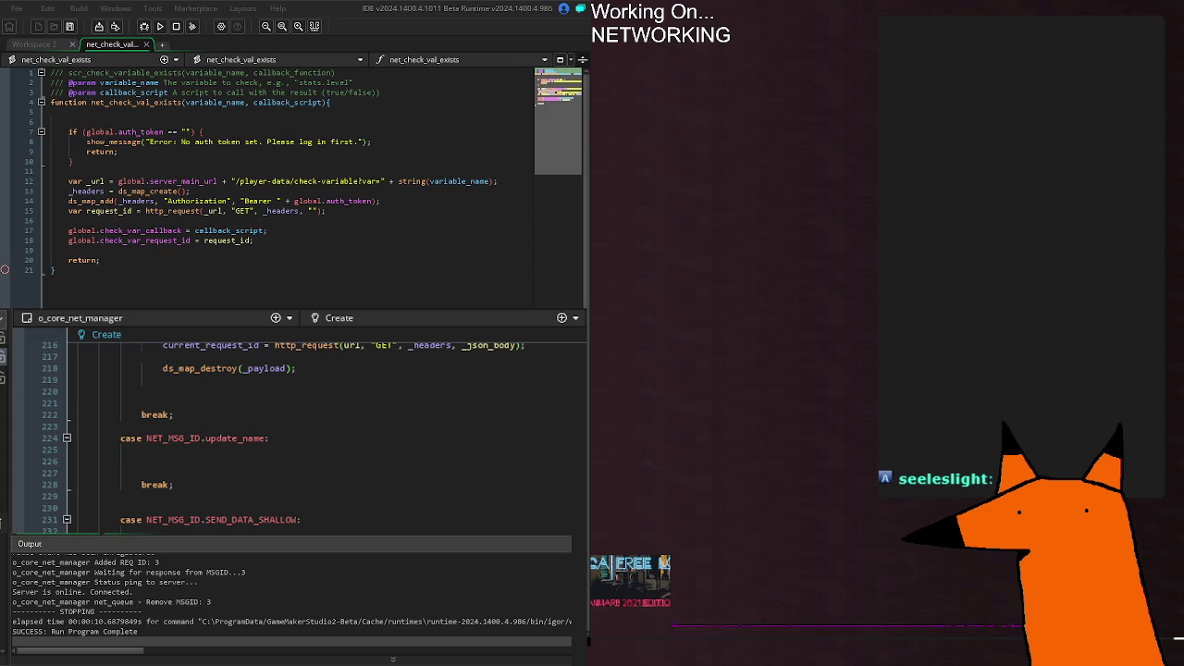
{"action": "double_click", "coordinate": [248, 519]}
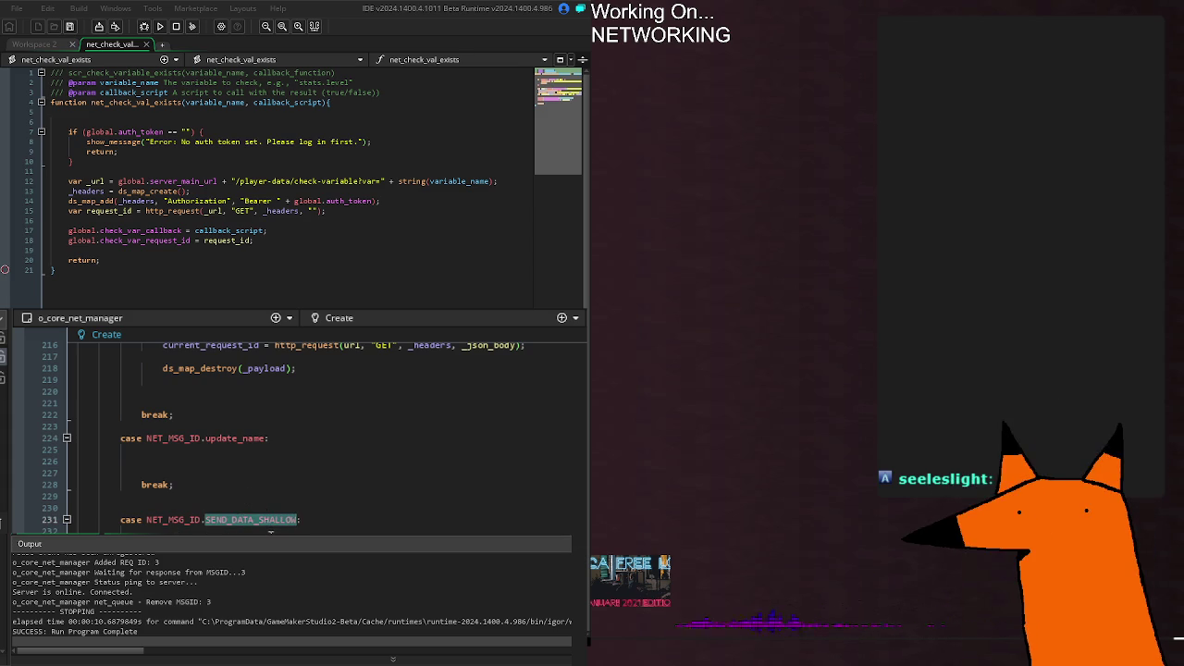
{"action": "left_click", "coordinate": [278, 529]}
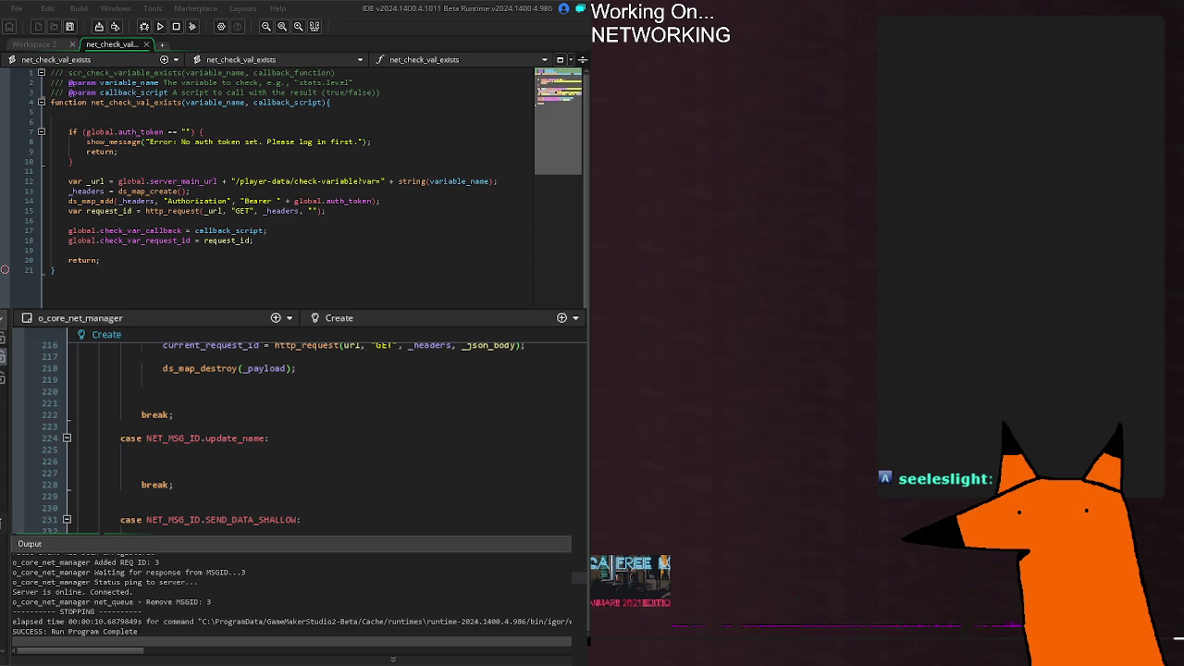
Step: Show o_test_account_data's Step event, with its mouse-wheel and F-key code, in the lower editor
{"action": "key", "text": "ctrl+Tab"}
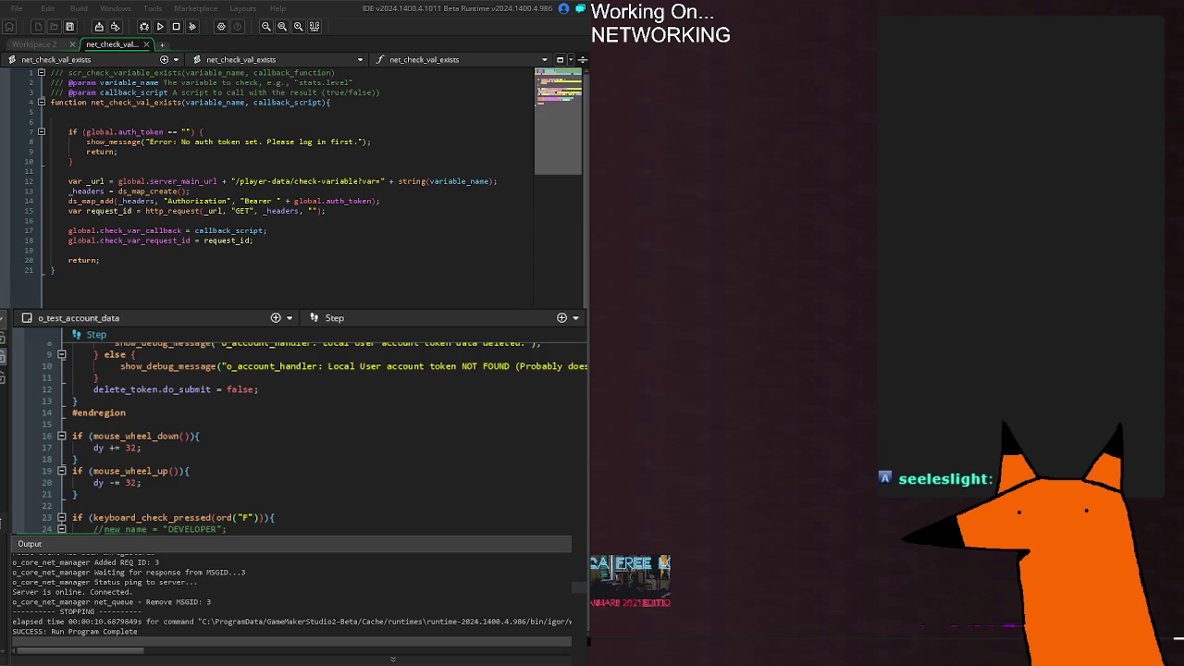
Step: Run the game twice, closing each window, then switch the lower editor to o_test_account_data's Step
{"action": "key", "text": "F5"}
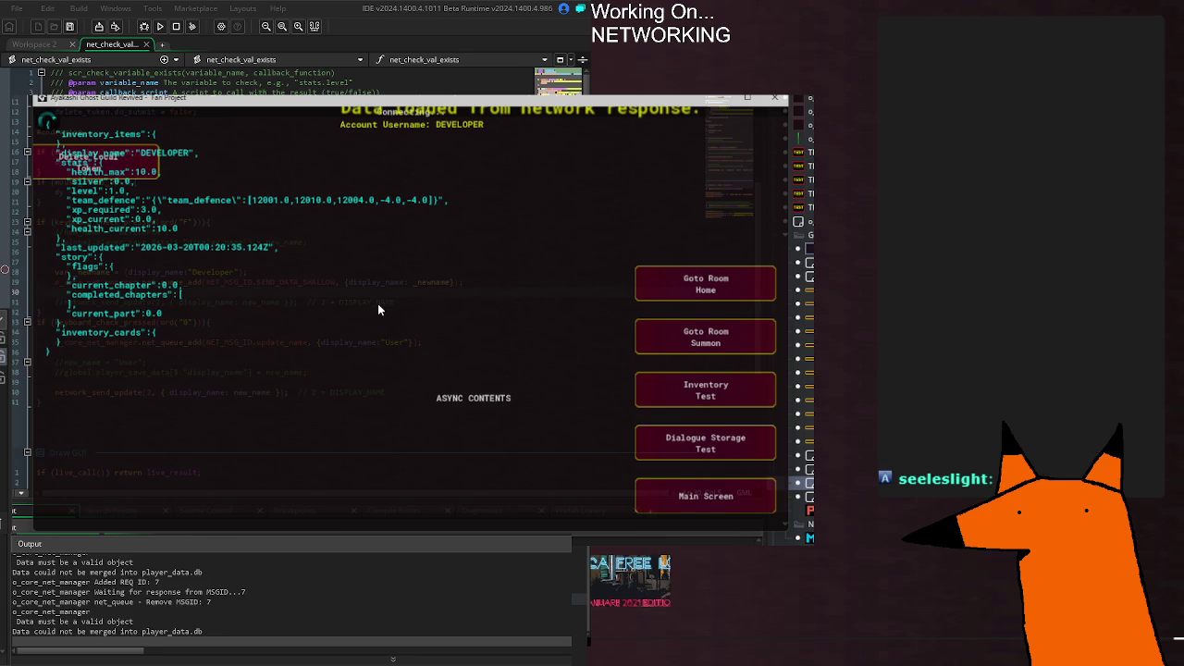
{"action": "left_click", "coordinate": [782, 97]}
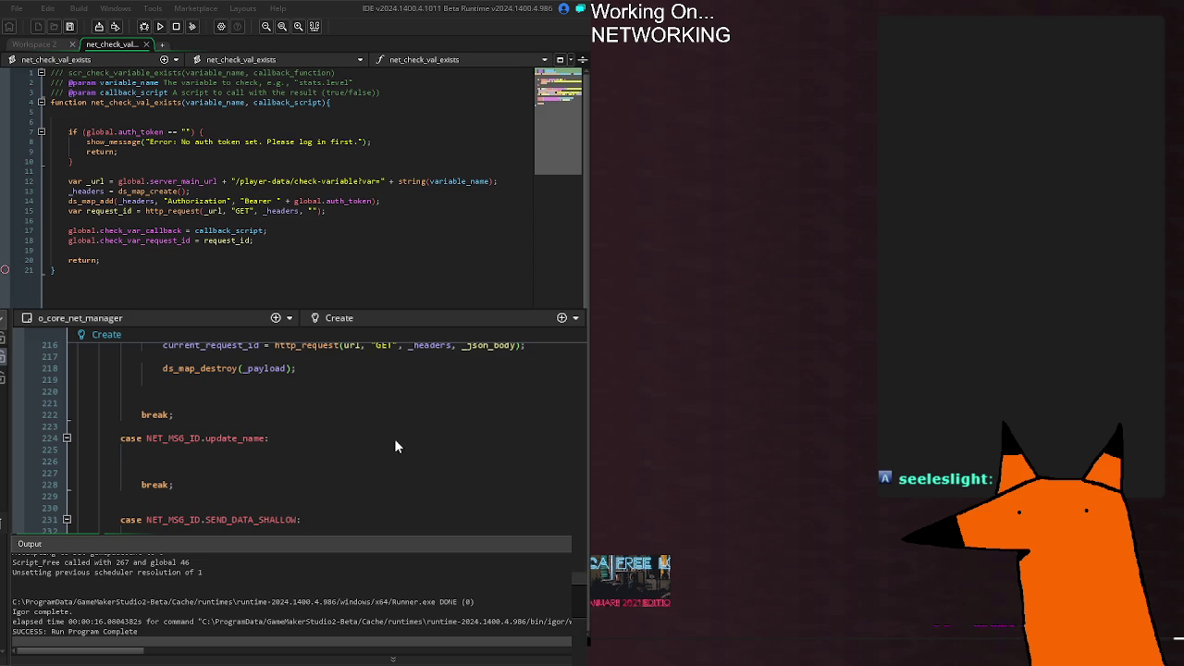
{"action": "key", "text": "F5"}
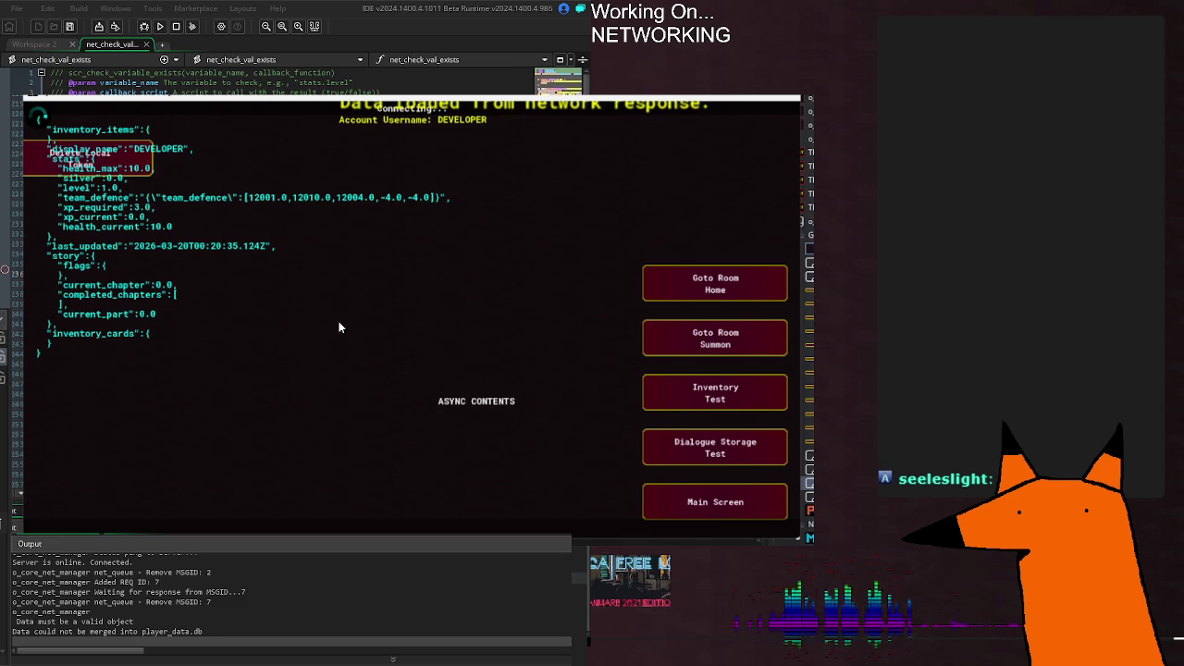
{"action": "left_click", "coordinate": [810, 98]}
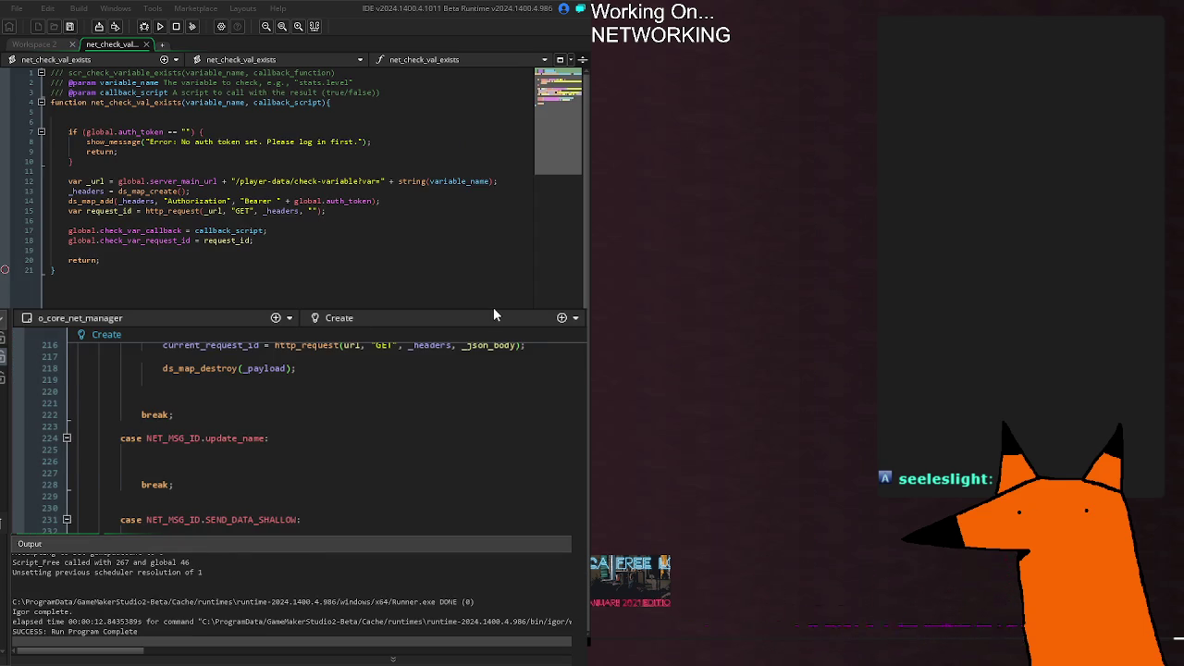
{"action": "key", "text": "ctrl+Tab"}
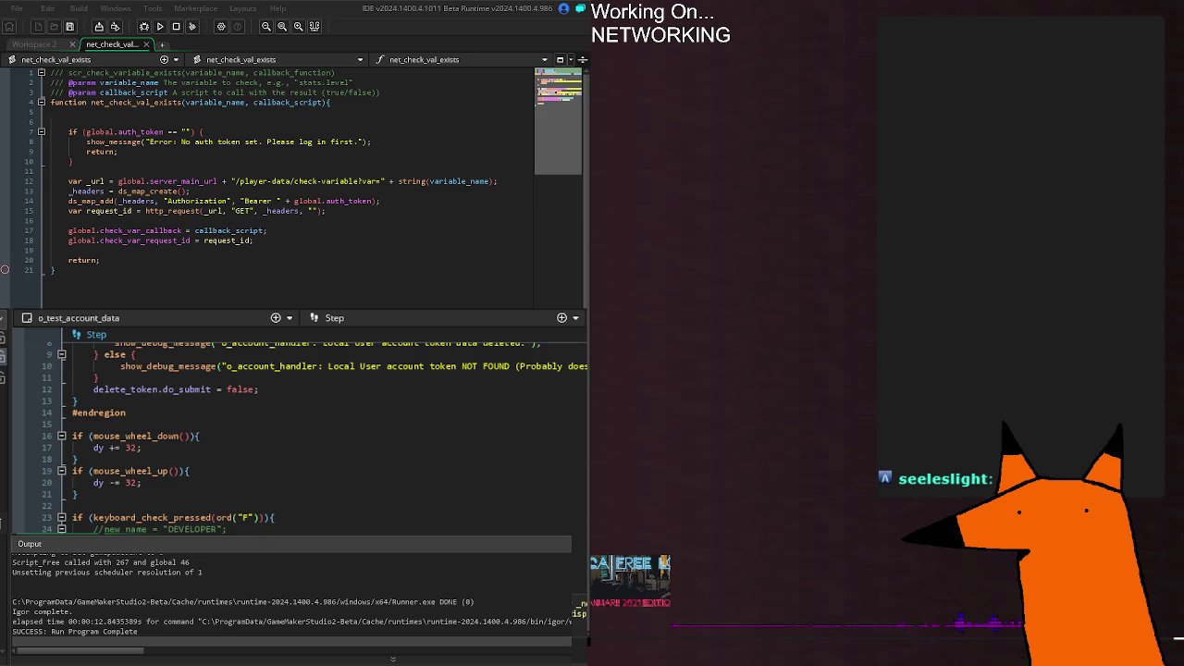
{"action": "key", "text": "ctrl+Tab"}
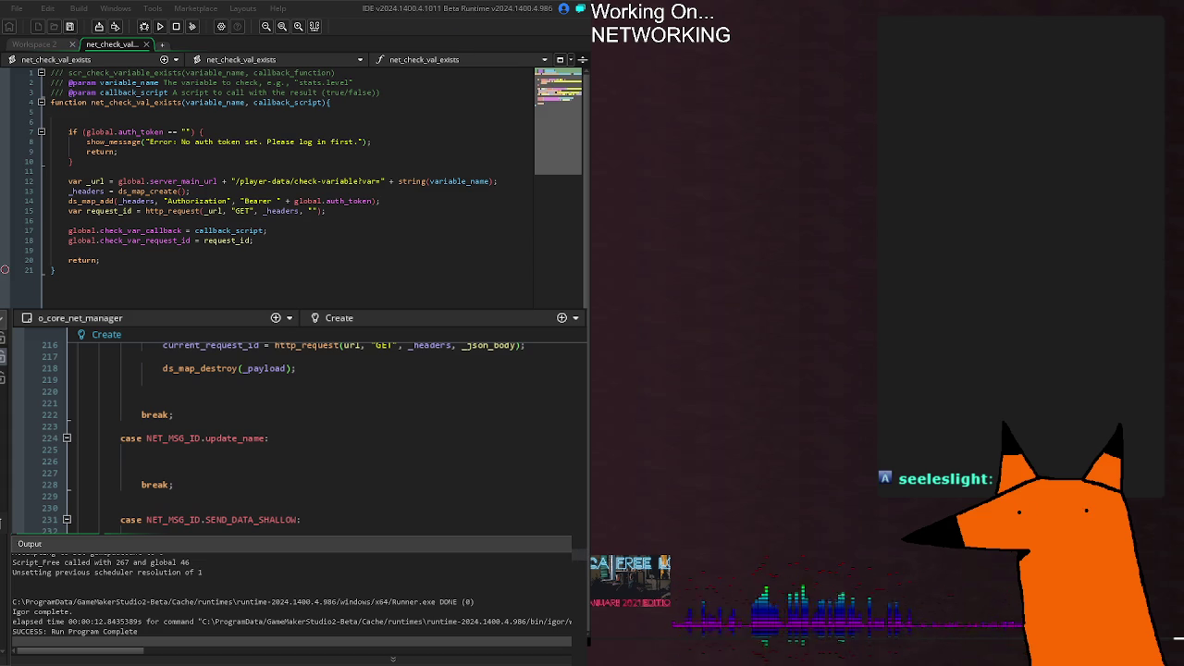
{"action": "left_click", "coordinate": [506, 314]}
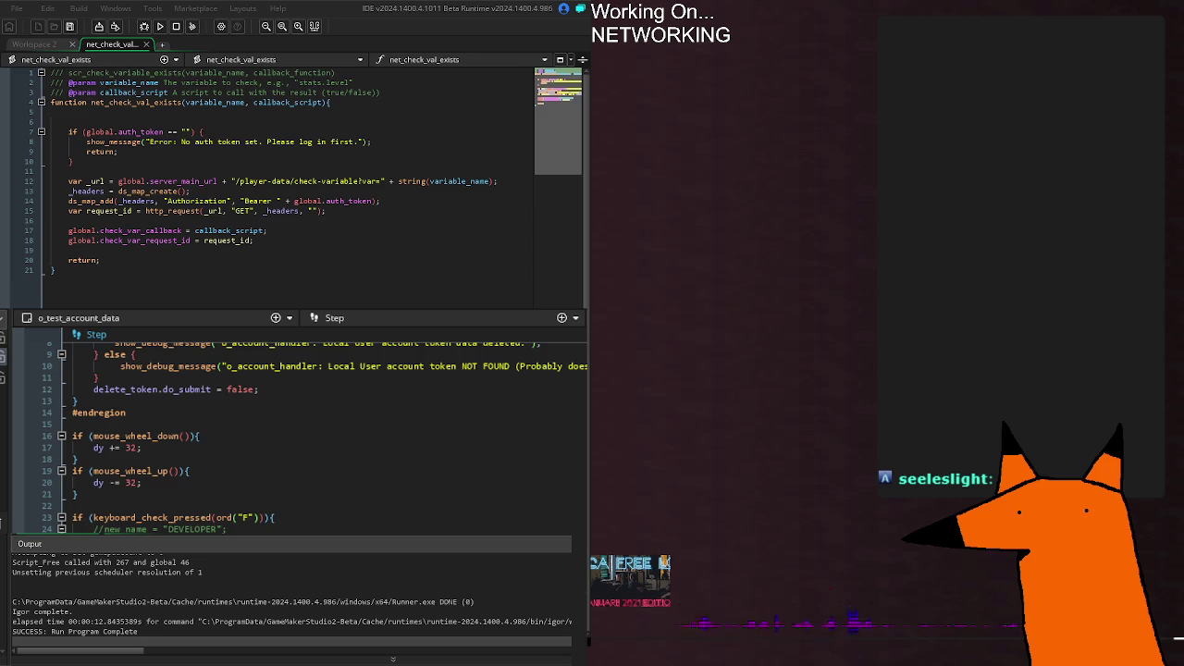
{"action": "key", "text": "F5"}
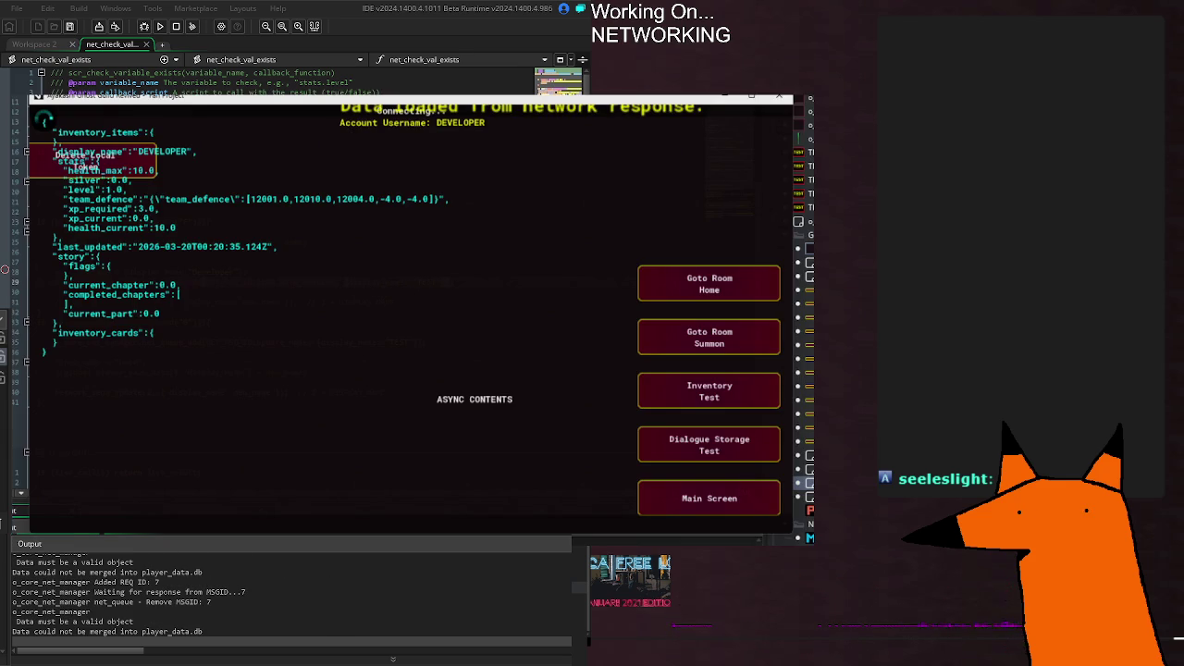
{"action": "left_click", "coordinate": [778, 95]}
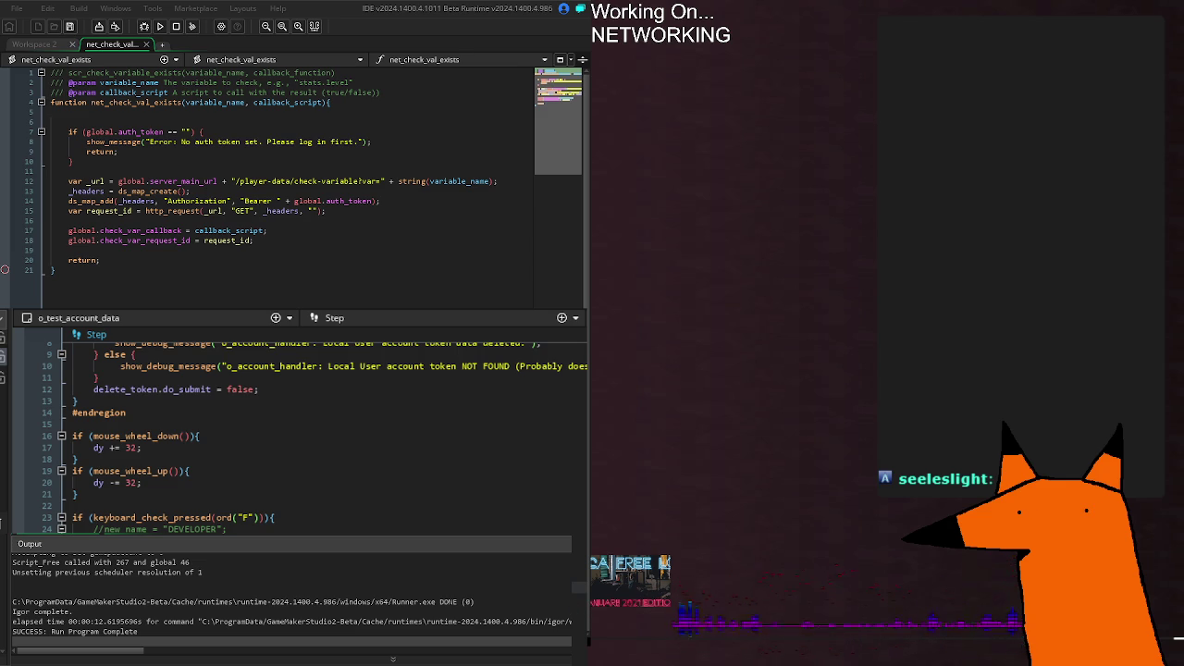
{"action": "key", "text": "ctrl+Tab"}
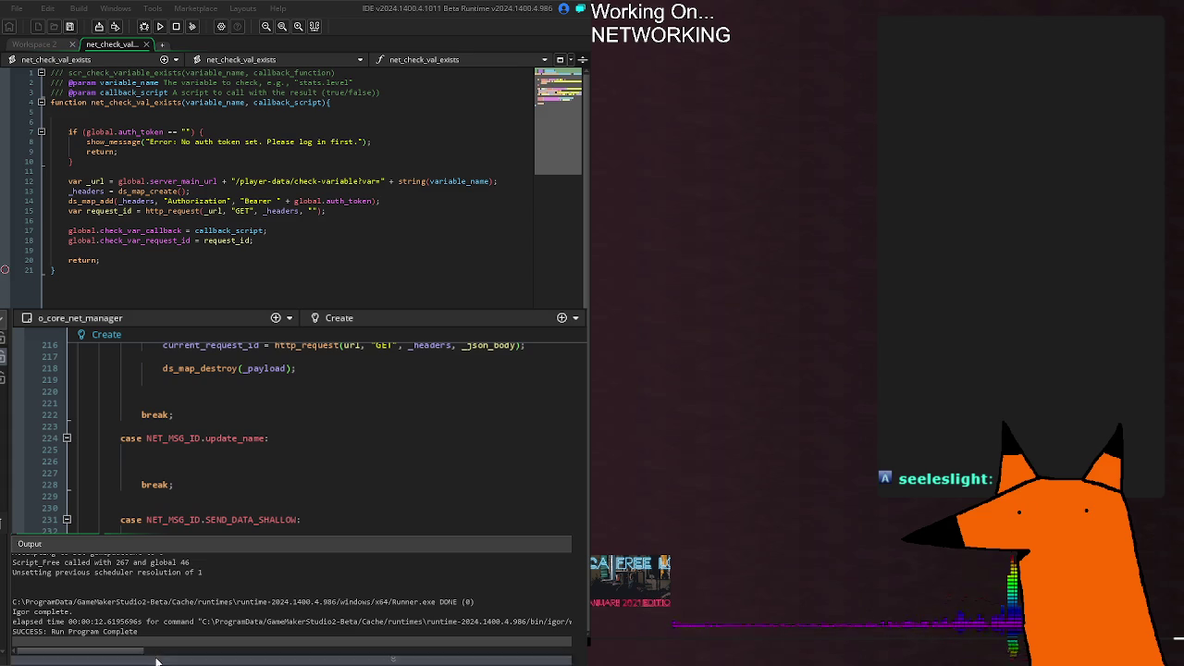
Step: Inspect the last run's Output lines: 'Data must be a valid object' and the player_data.db merge failure
{"action": "left_click", "coordinate": [315, 585]}
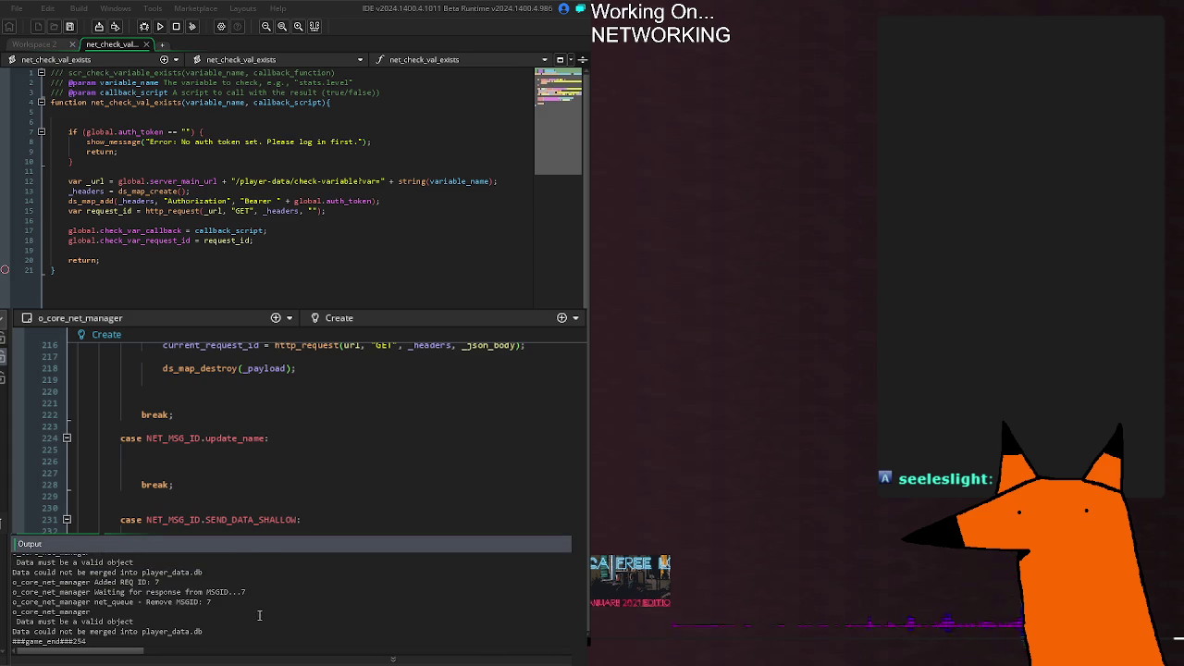
{"action": "left_click", "coordinate": [196, 615]}
{"action": "left_click", "coordinate": [196, 630]}
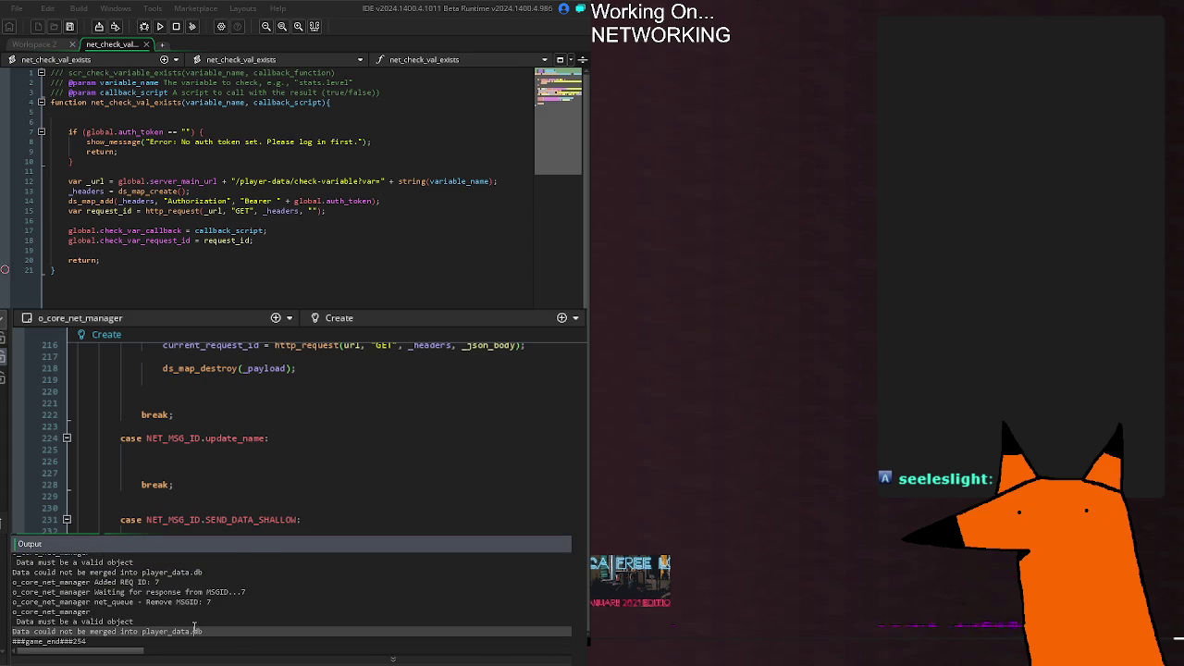
{"action": "left_click", "coordinate": [243, 639]}
{"action": "left_click", "coordinate": [247, 630]}
{"action": "left_click", "coordinate": [229, 622]}
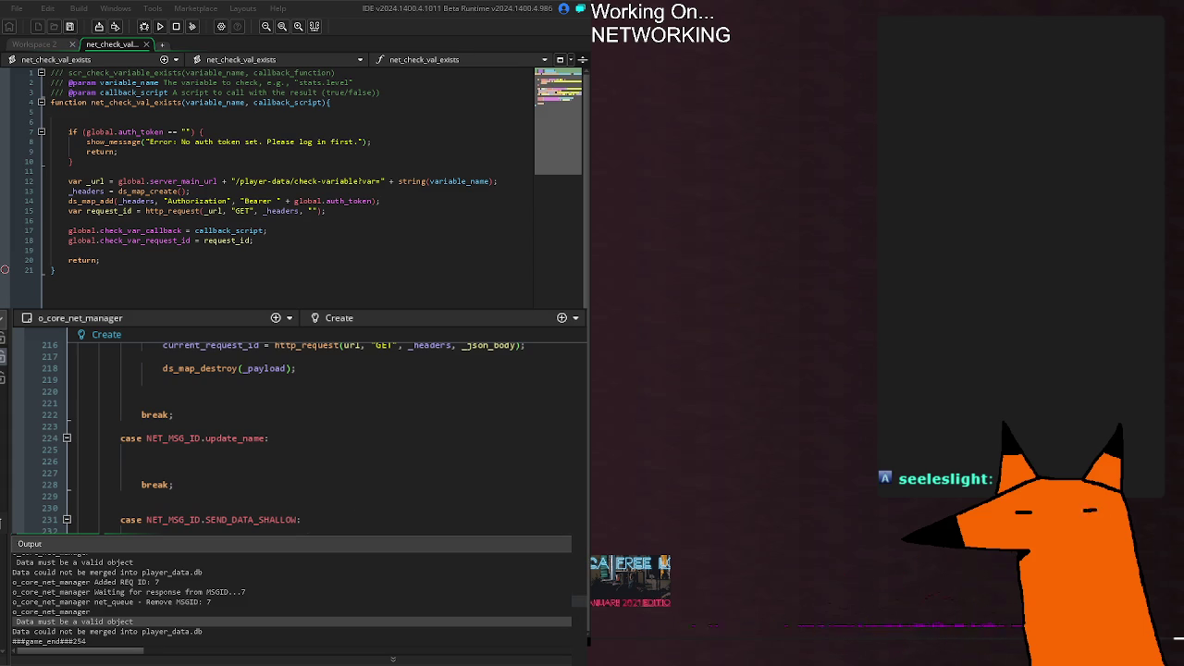
Step: Build and run the game again with F5
{"action": "key", "text": "F5"}
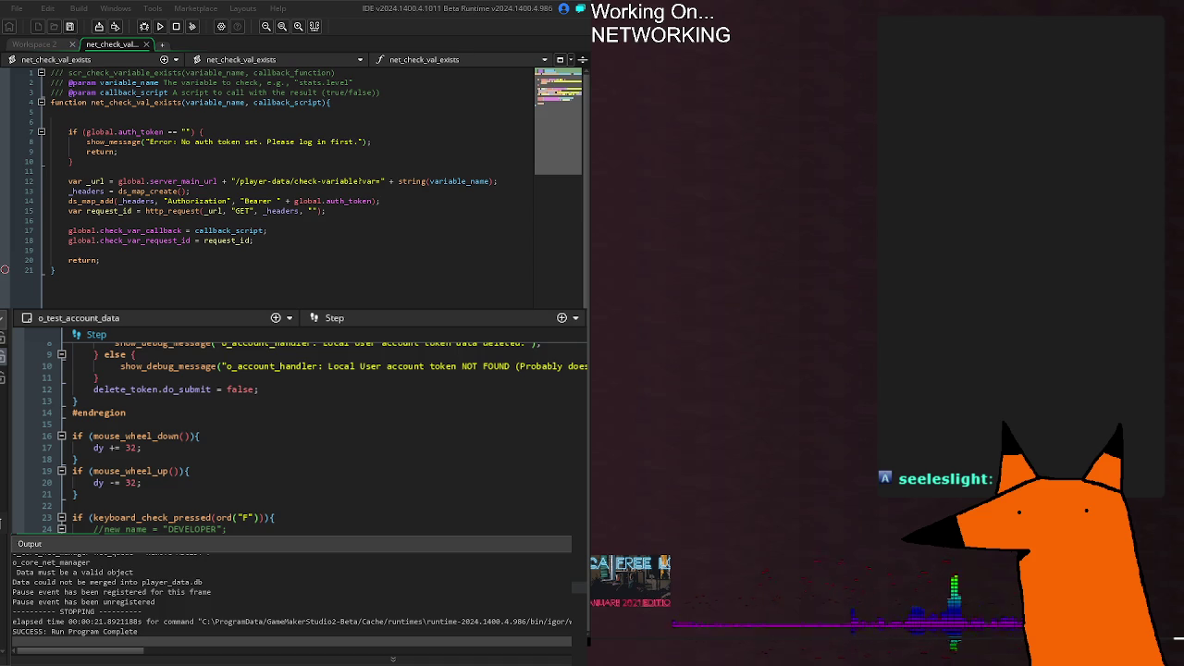
{"action": "key", "text": "ctrl+Tab"}
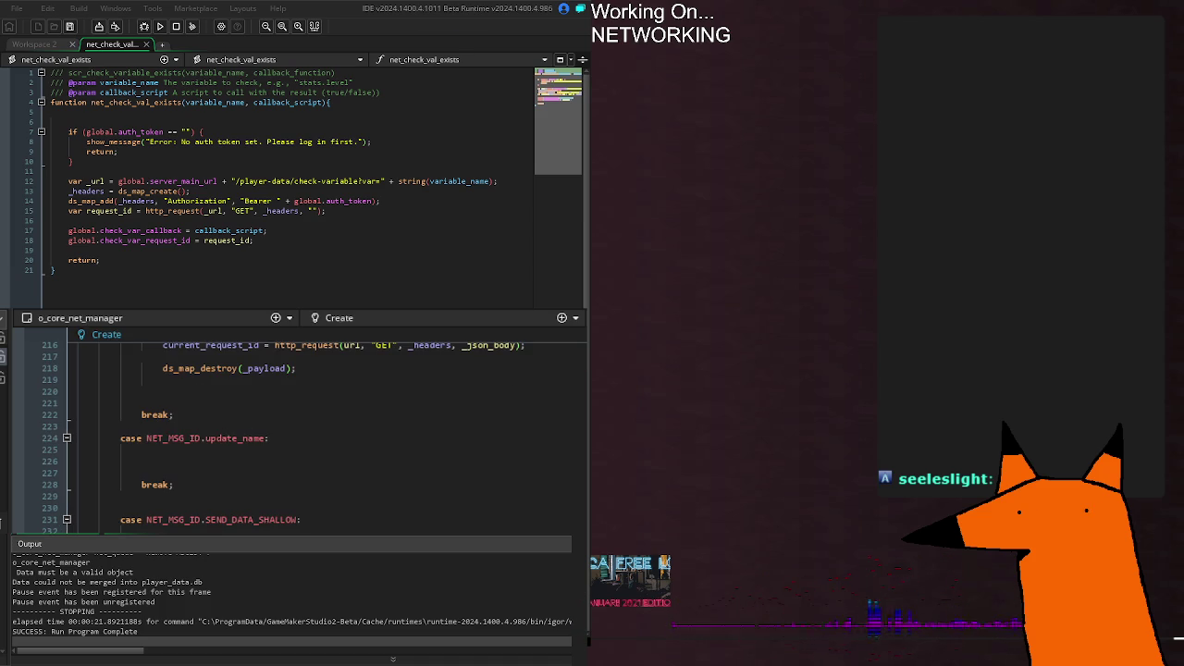
{"action": "key", "text": "F5"}
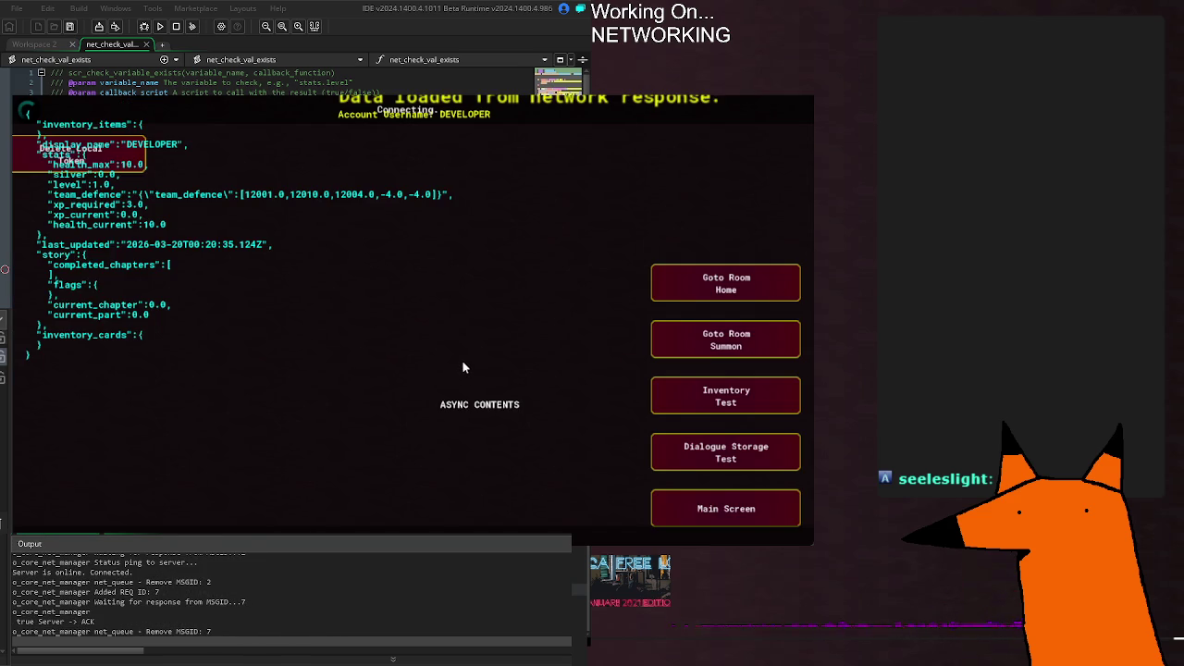
{"action": "key", "text": "Escape"}
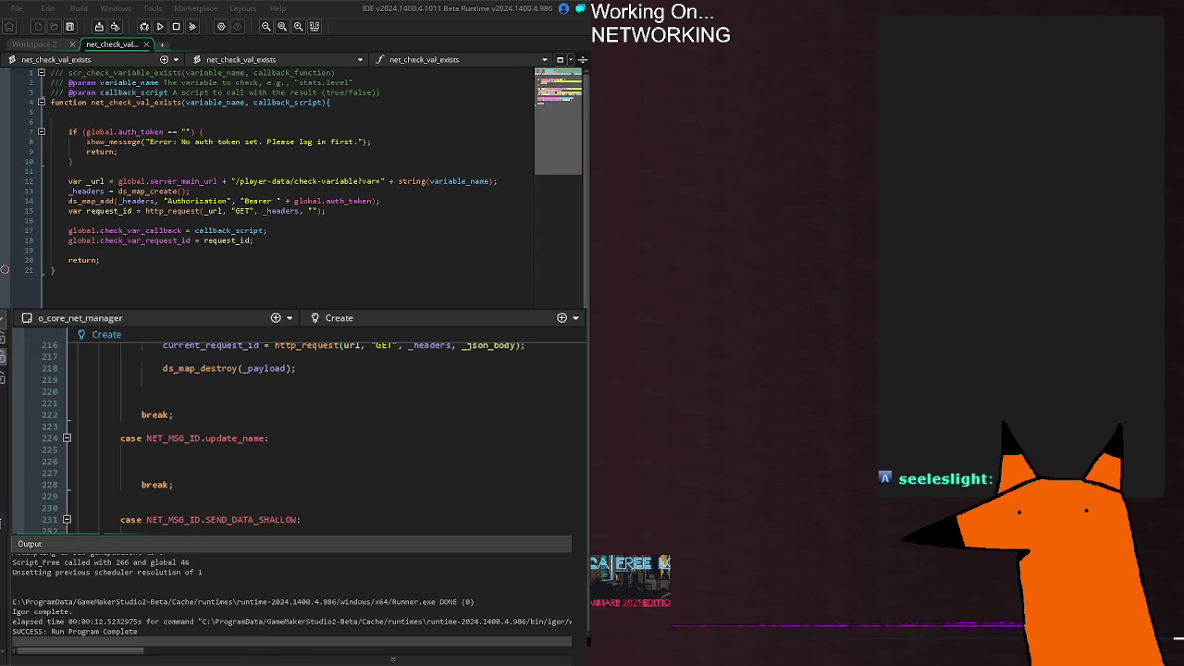
{"action": "key", "text": "ctrl+Tab"}
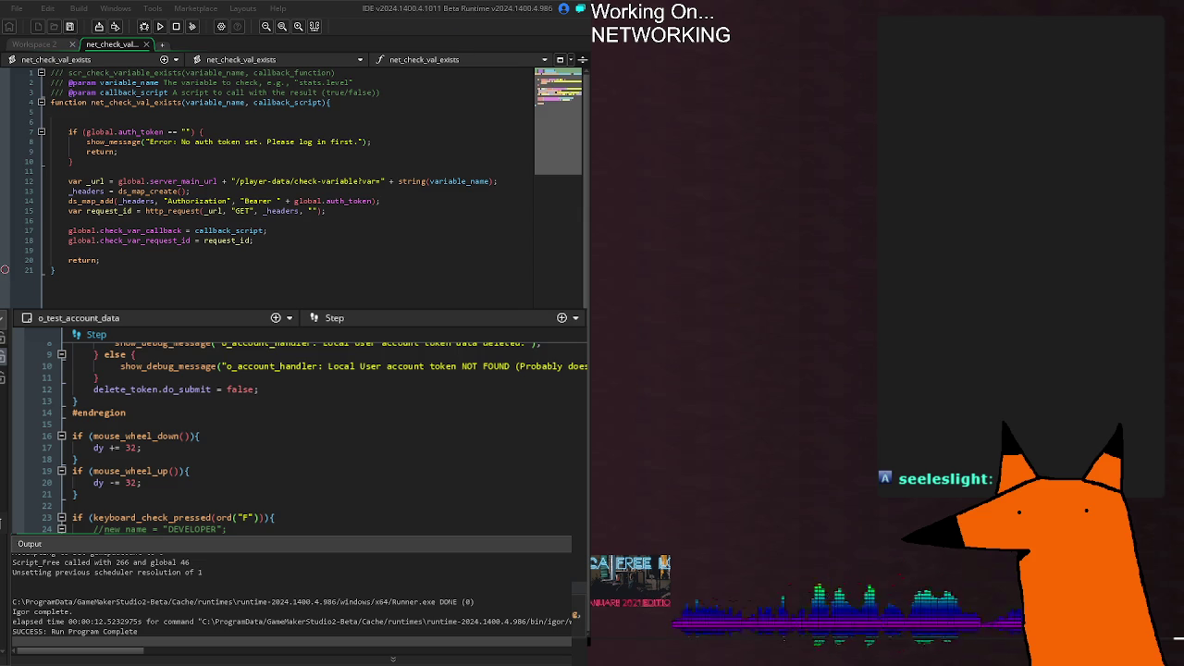
Step: Run the game until it crashes with the read-only argument error, dismiss the report, and relaunch
{"action": "key", "text": "F5"}
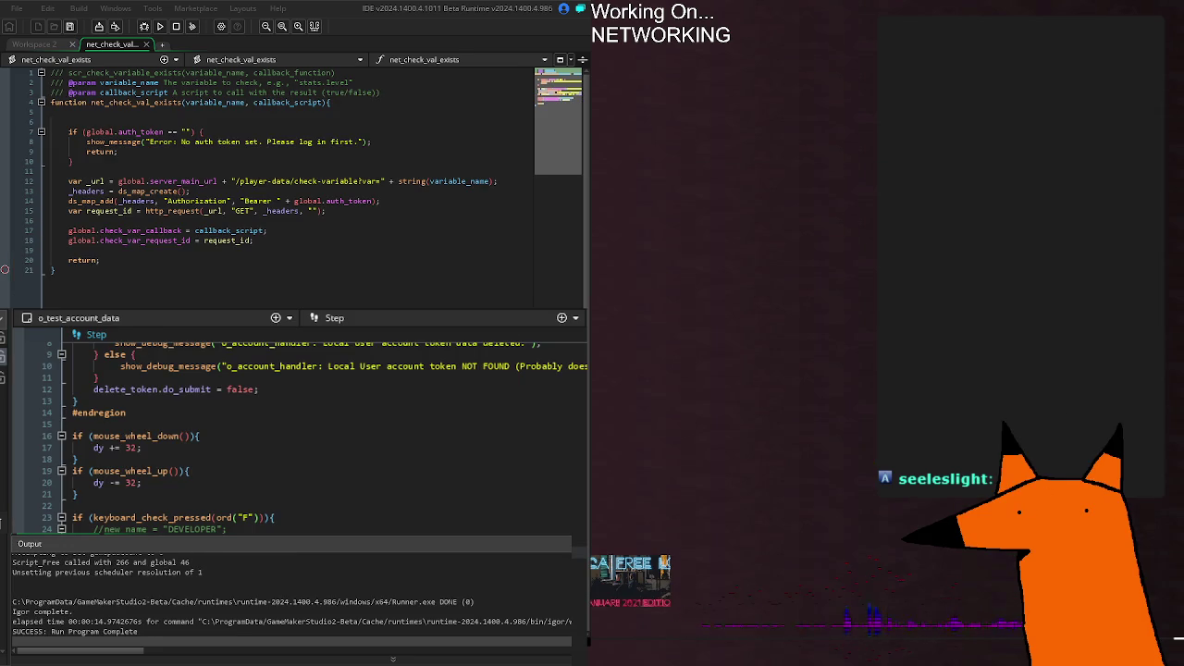
{"action": "scroll", "coordinate": [305, 435], "scroll_direction": "up", "scroll_amount": 5}
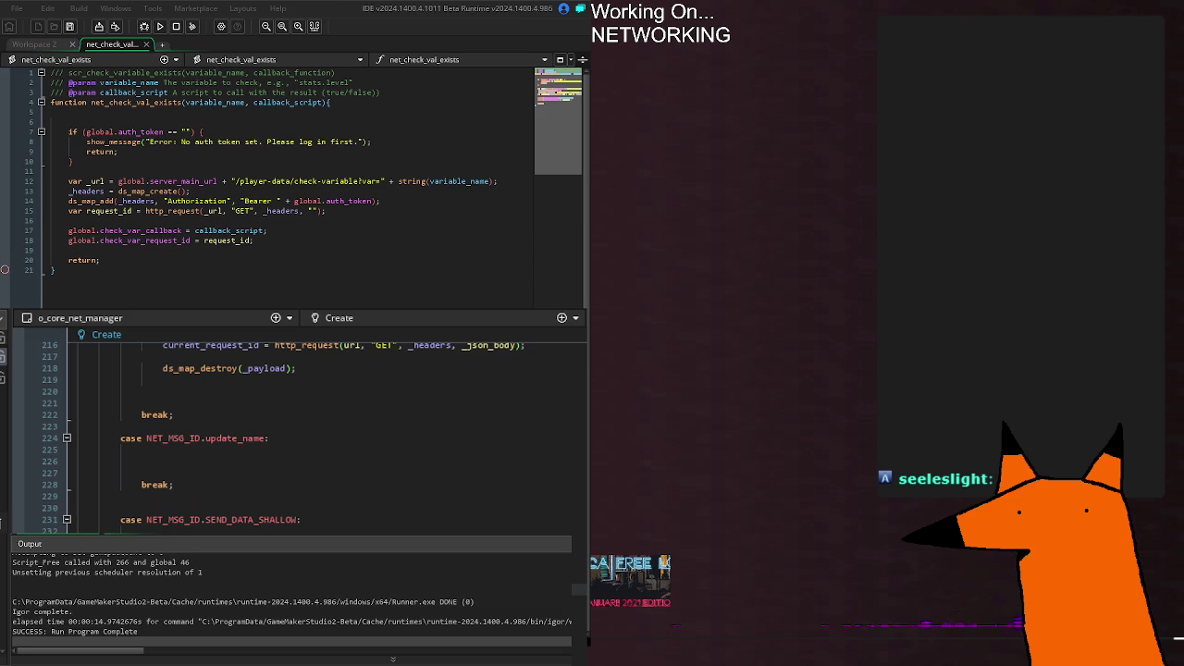
{"action": "key", "text": "F5"}
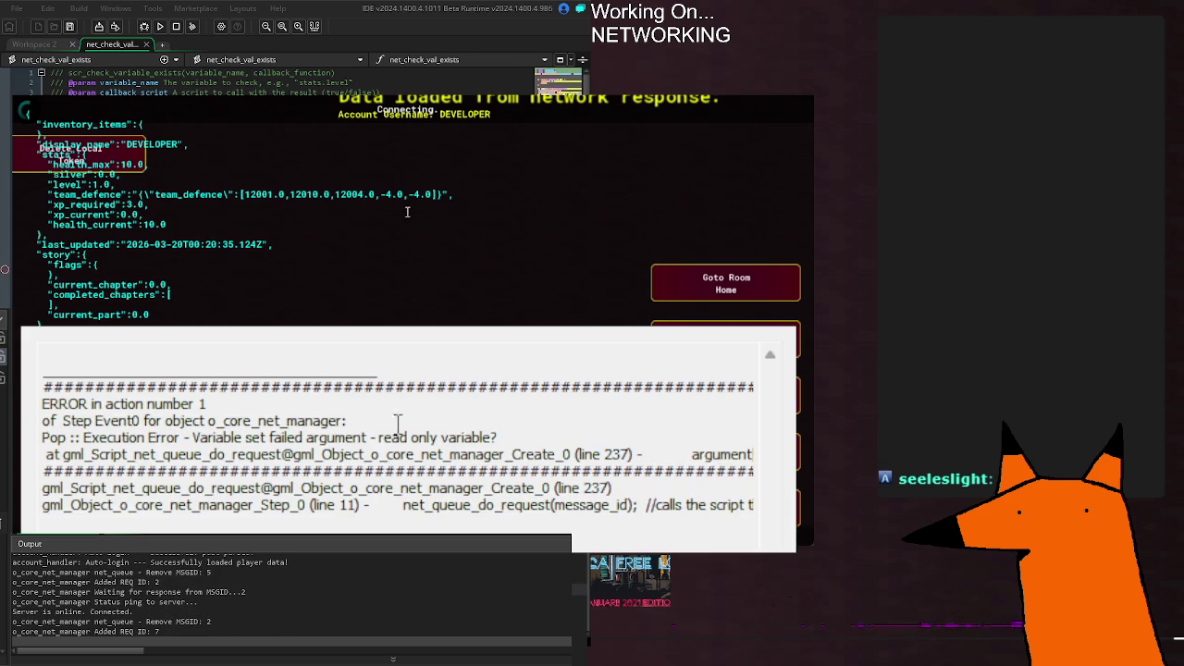
{"action": "left_click_drag", "start_coordinate": [403, 455], "coordinate": [754, 473]}
{"action": "key", "text": "Escape"}
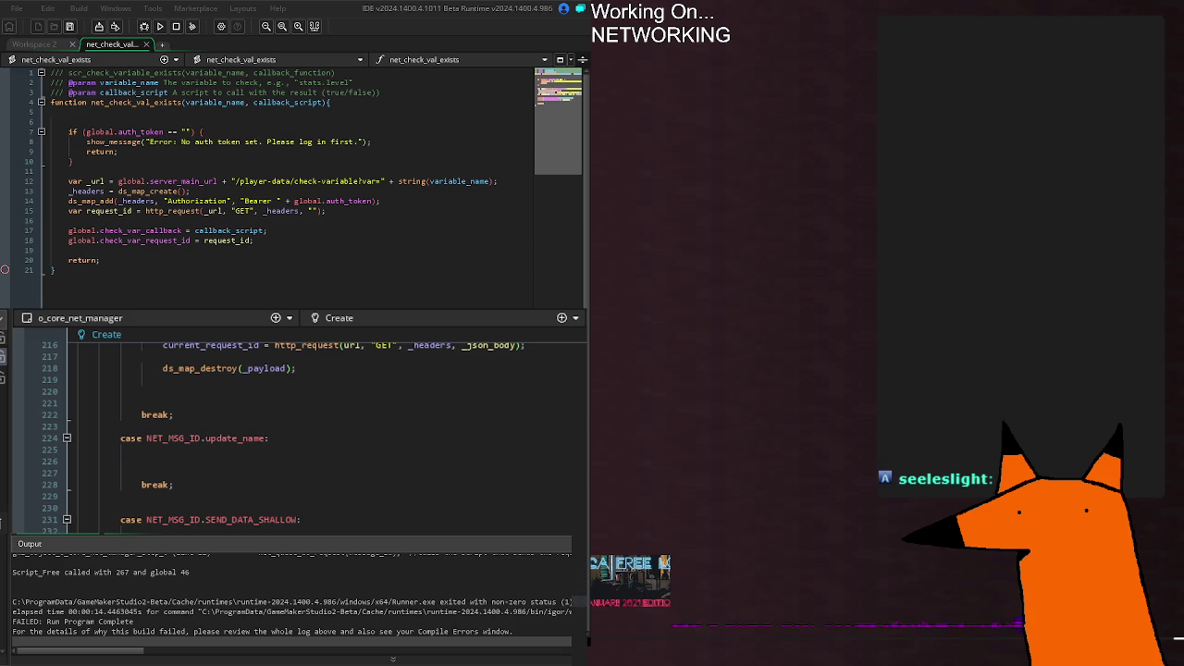
{"action": "key", "text": "F5"}
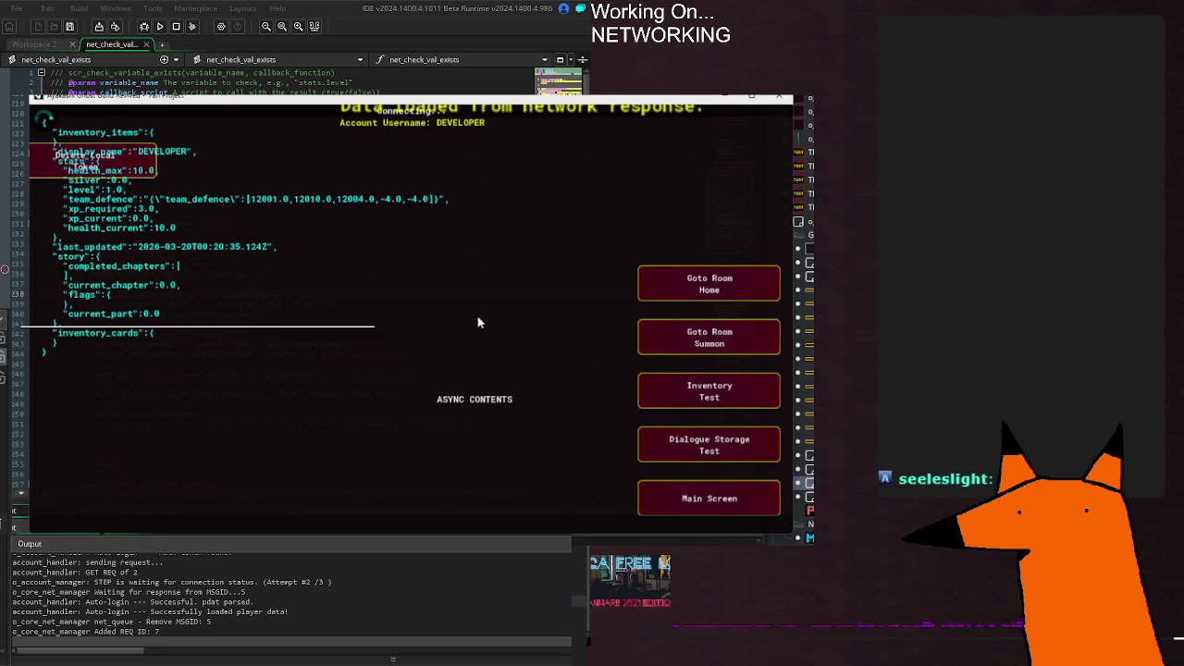
{"action": "left_click", "coordinate": [794, 96]}
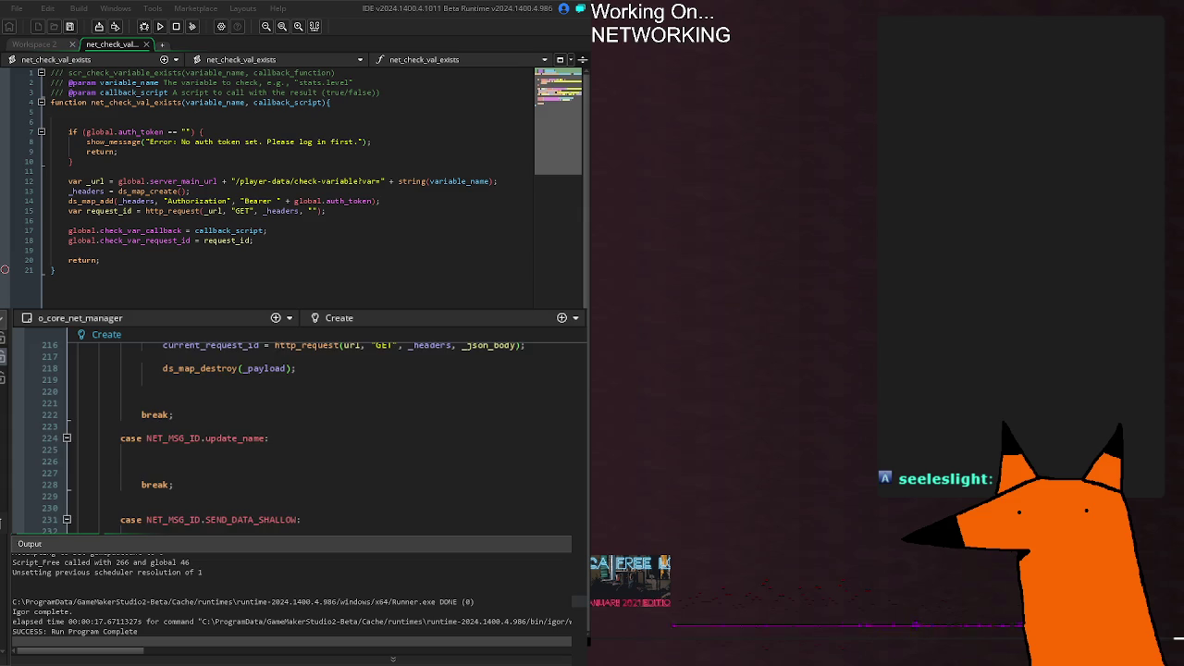
{"action": "scroll", "coordinate": [502, 510], "scroll_direction": "up", "scroll_amount": 20}
{"action": "scroll", "coordinate": [484, 523], "scroll_direction": "down", "scroll_amount": 10}
{"action": "scroll", "coordinate": [175, 456], "scroll_direction": "down", "scroll_amount": 10}
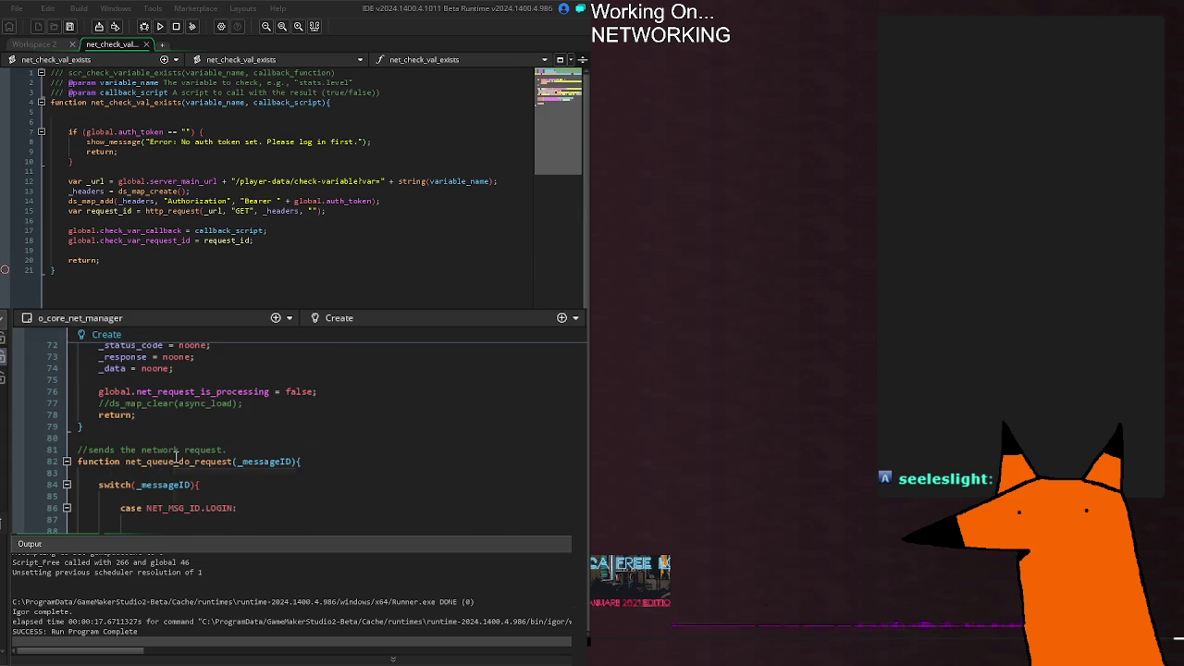
{"action": "scroll", "coordinate": [176, 456], "scroll_direction": "up", "scroll_amount": 10}
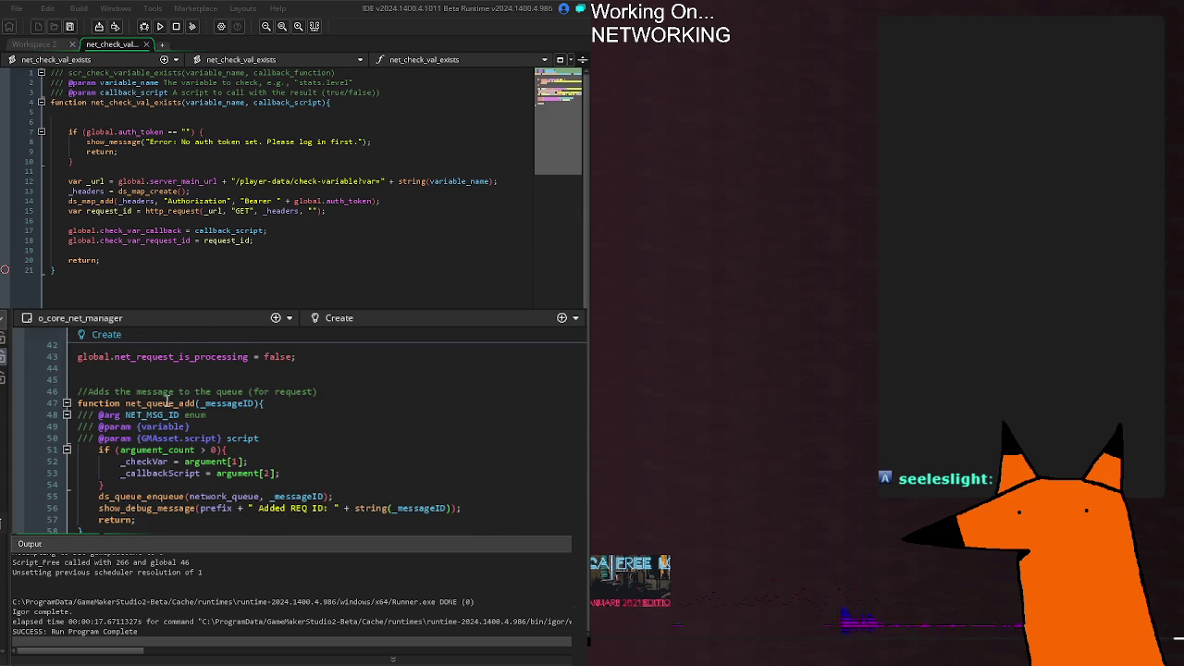
{"action": "left_click", "coordinate": [261, 404]}
{"action": "type", "text": "{"}
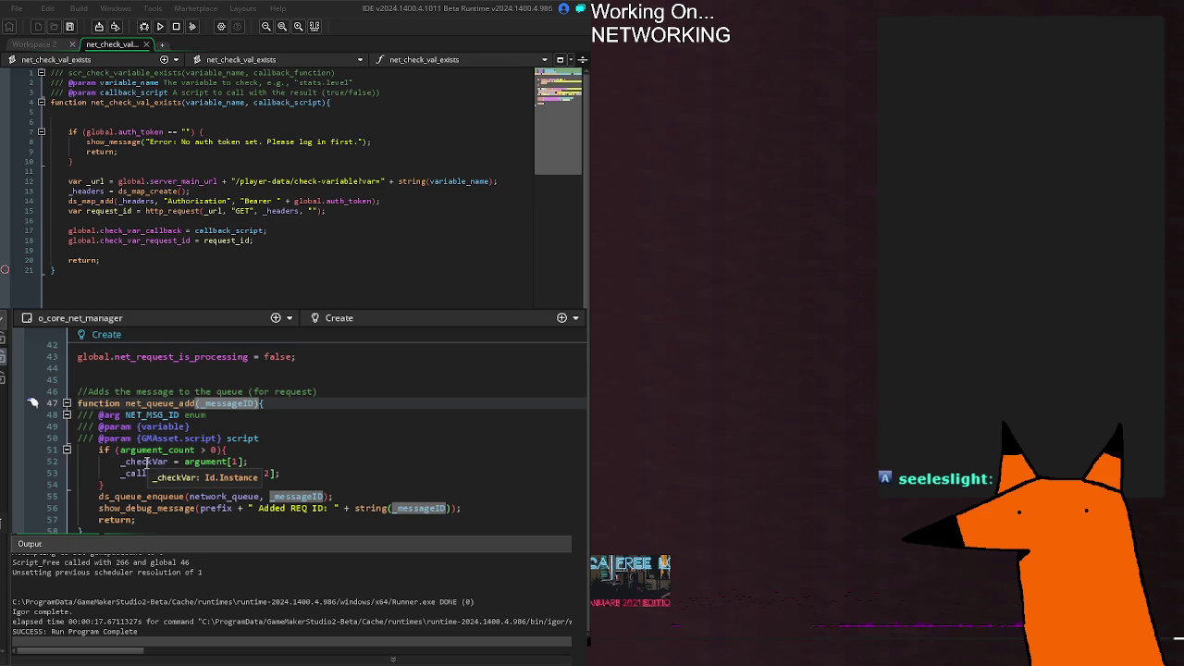
{"action": "left_click", "coordinate": [290, 459]}
{"action": "key", "text": "Up"}
{"action": "key", "text": "Up"}
{"action": "key", "text": "Down"}
{"action": "left_click", "coordinate": [373, 473]}
{"action": "left_click", "coordinate": [405, 496]}
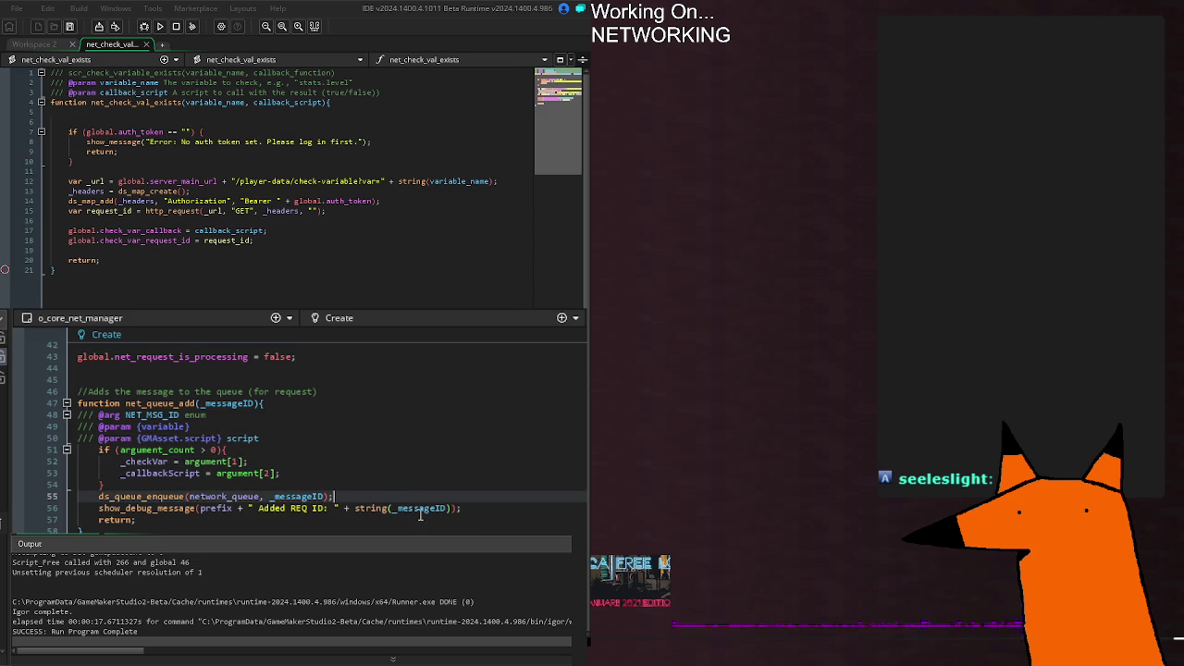
{"action": "left_click", "coordinate": [357, 484]}
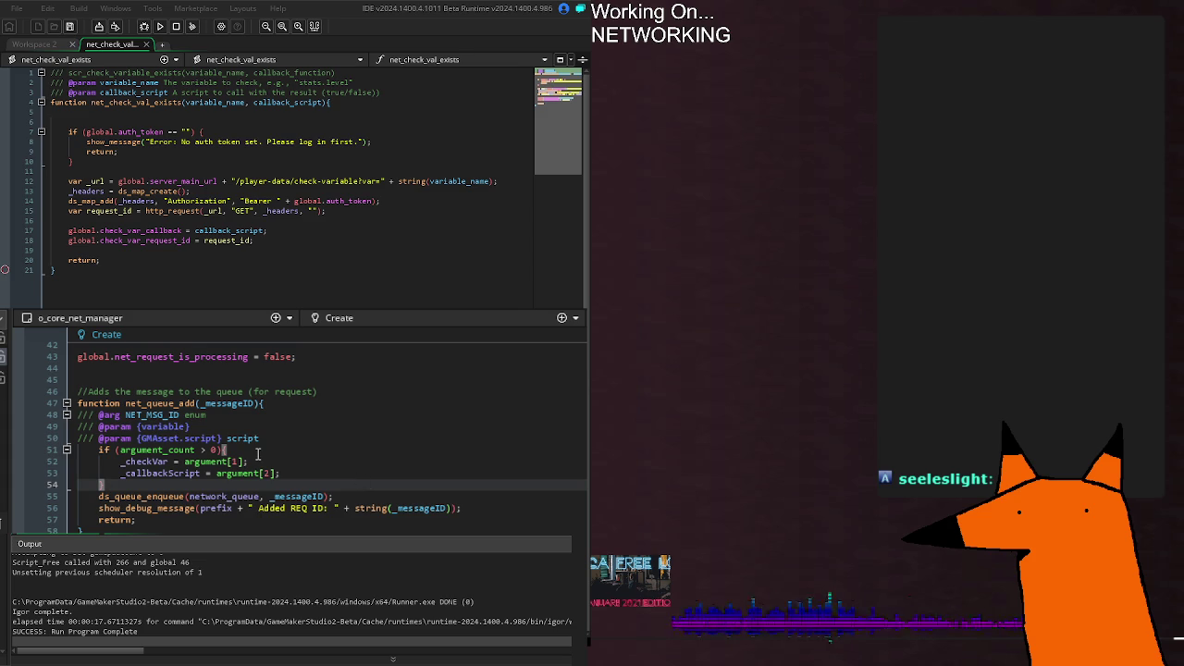
{"action": "left_click", "coordinate": [260, 452]}
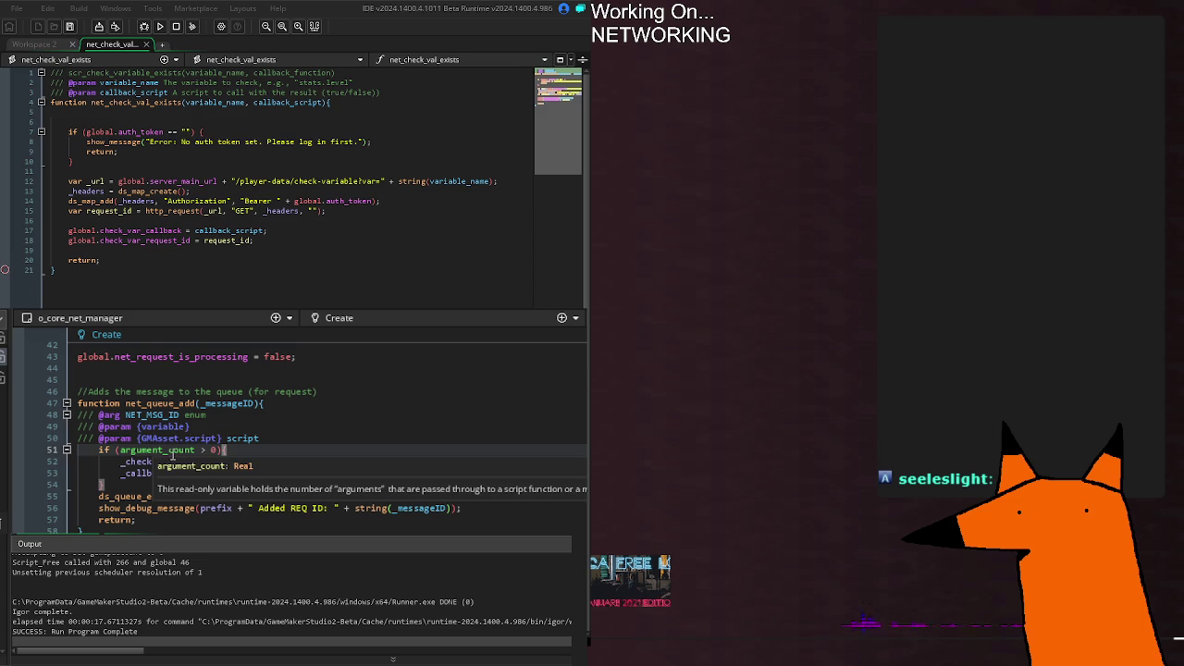
{"action": "left_click", "coordinate": [275, 440]}
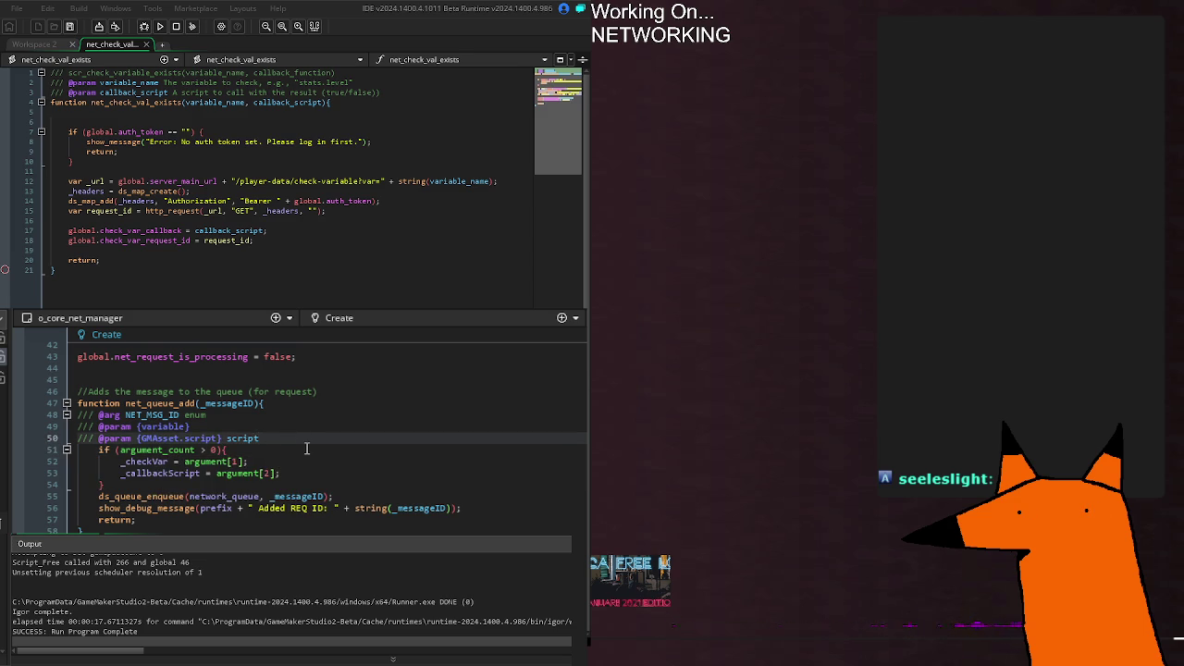
{"action": "key", "text": "Return"}
{"action": "key", "text": "Return"}
{"action": "key", "text": "Return"}
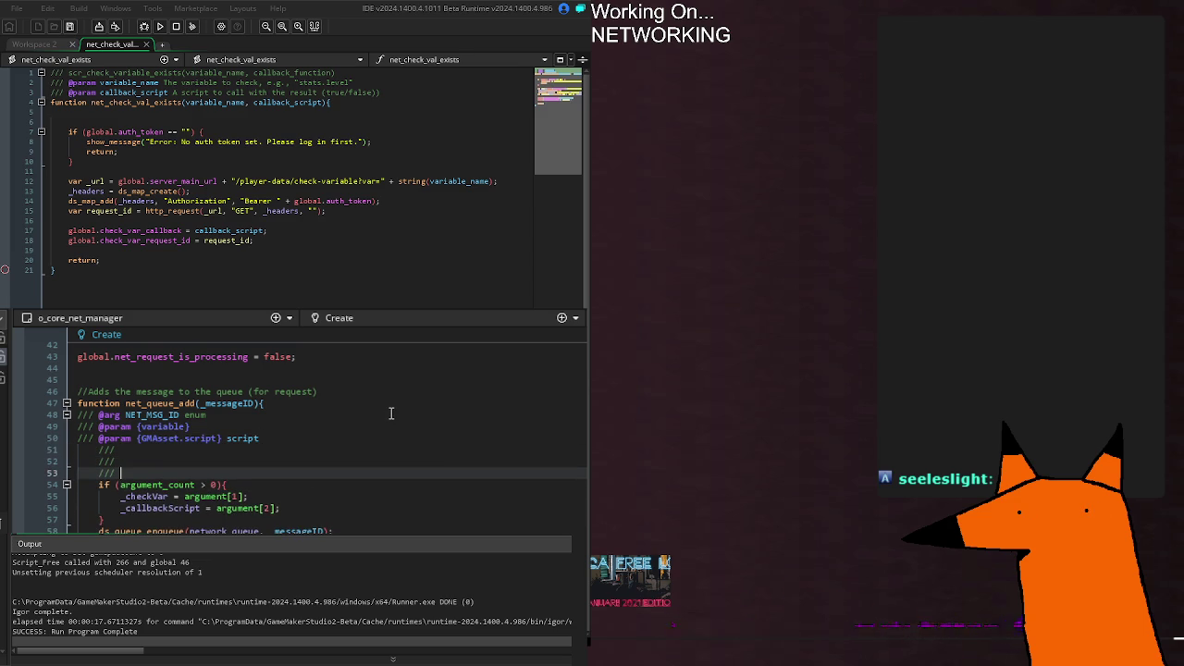
Step: Replace the extra comment lines with a switch(_messageID){ block
{"action": "key", "text": "shift+Tab"}
{"action": "key", "text": "BackSpace"}
{"action": "key", "text": "BackSpace"}
{"action": "key", "text": "BackSpace"}
{"action": "type", "text": "swit"}
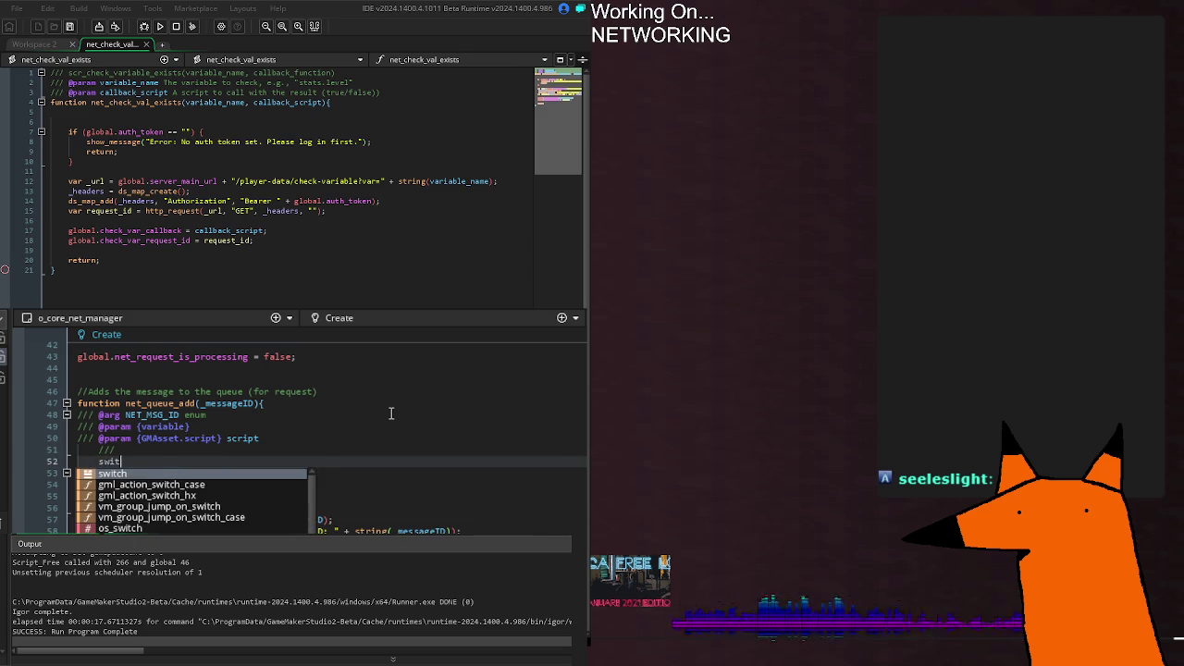
{"action": "type", "text": "ch()nme"}
{"action": "key", "text": "BackSpace"}
{"action": "key", "text": "BackSpace"}
{"action": "key", "text": "BackSpace"}
{"action": "key", "text": "Left"}
{"action": "type", "text": "_m"}
{"action": "key", "text": "Return"}
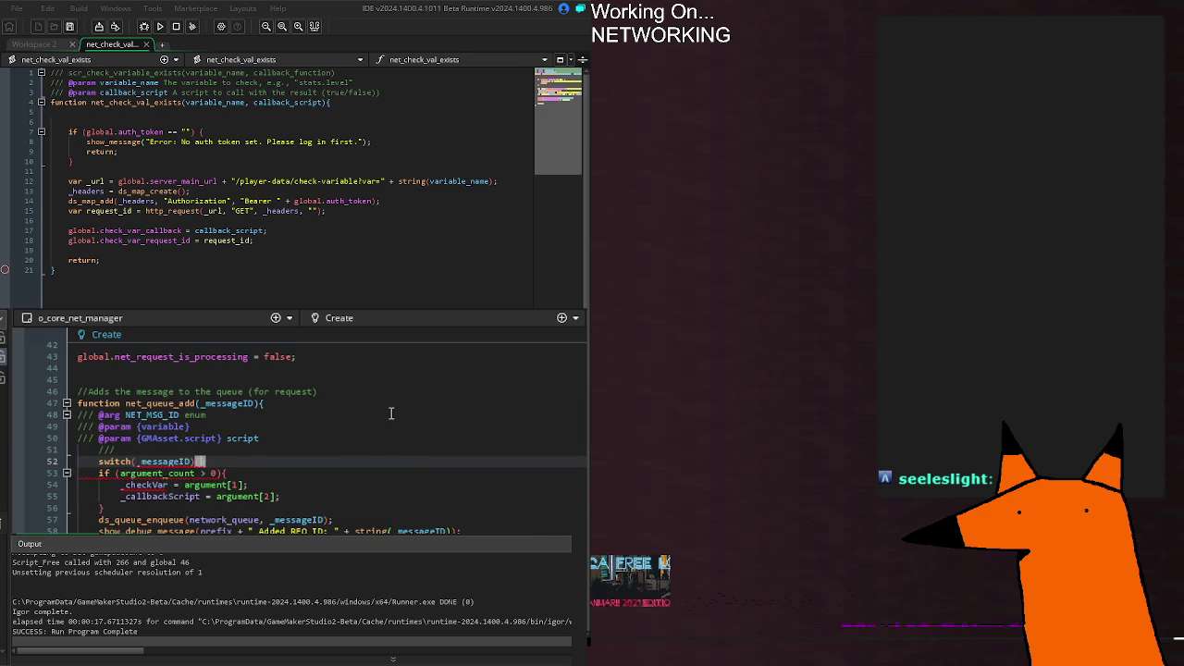
{"action": "type", "text": "{"}
{"action": "key", "text": "Return"}
Step: Add a case NET_MSG_ID.CHECK_SERVER_VAR: that ends with break;
{"action": "type", "text": "cs"}
{"action": "key", "text": "BackSpace"}
{"action": "key", "text": "BackSpace"}
{"action": "type", "text": "de"}
{"action": "type", "text": "ase "}
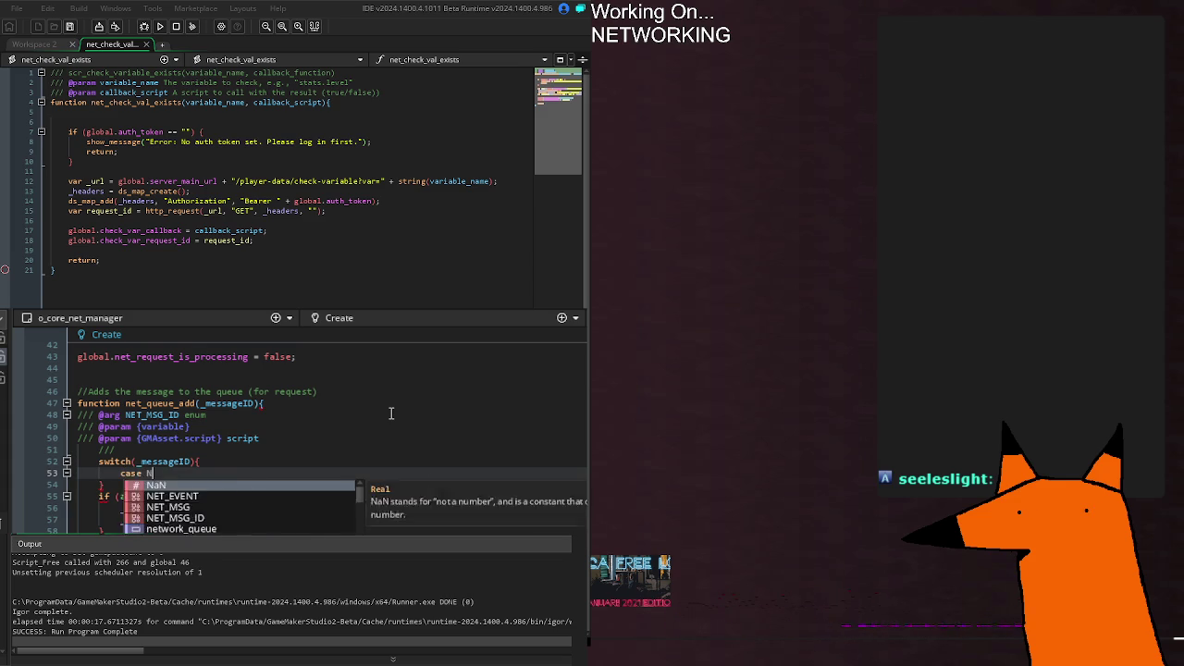
{"action": "type", "text": "MSG"}
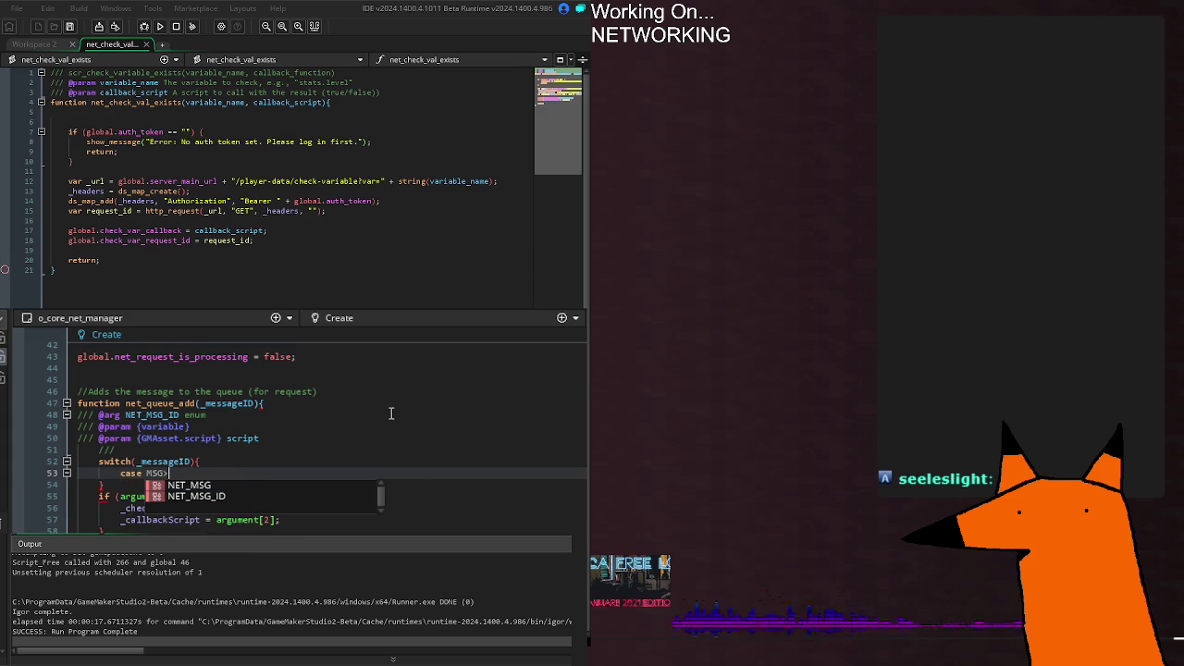
{"action": "key", "text": "Down"}
{"action": "key", "text": "Return"}
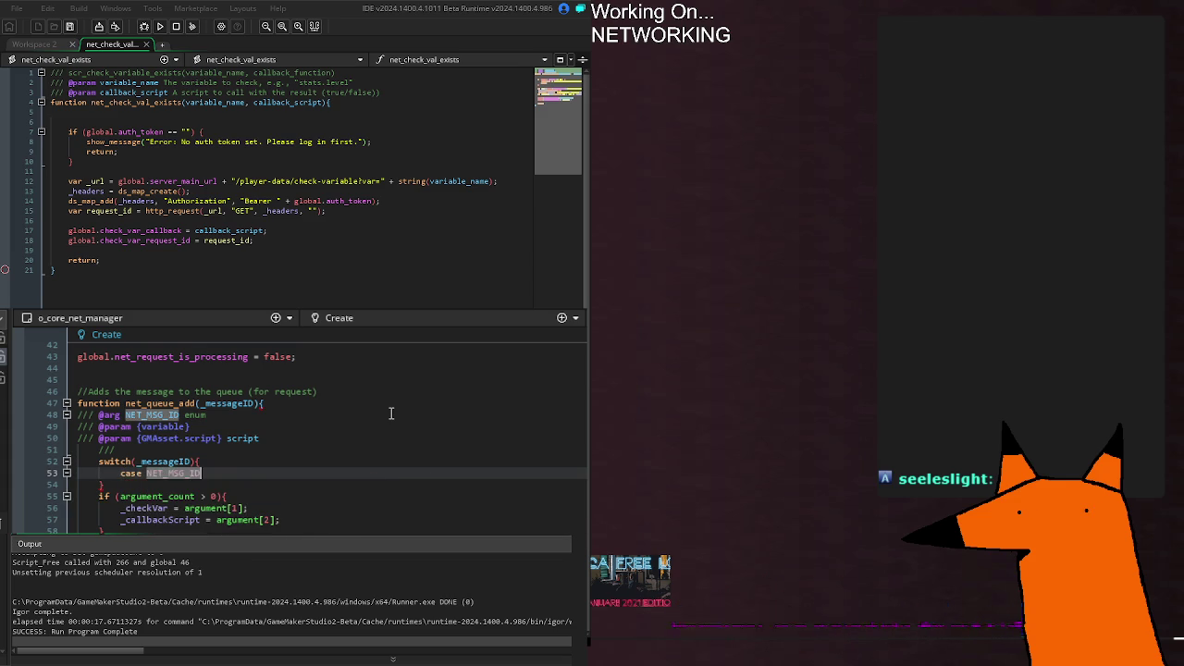
{"action": "type", "text": ".che"}
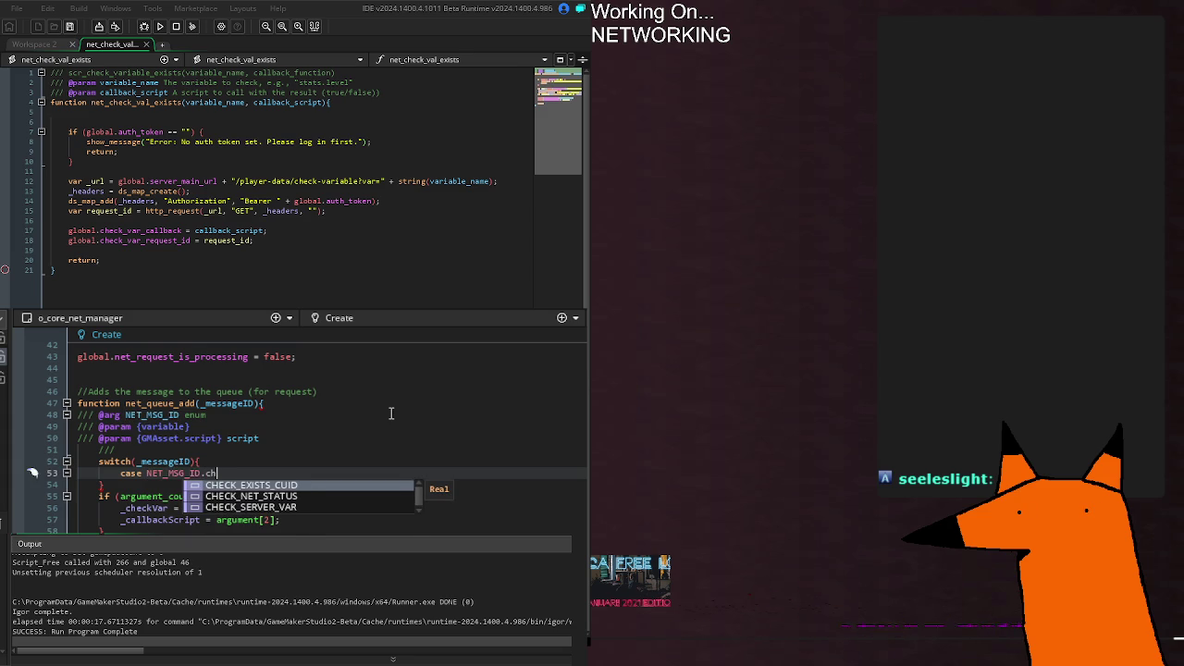
{"action": "key", "text": "Down"}
{"action": "key", "text": "Down"}
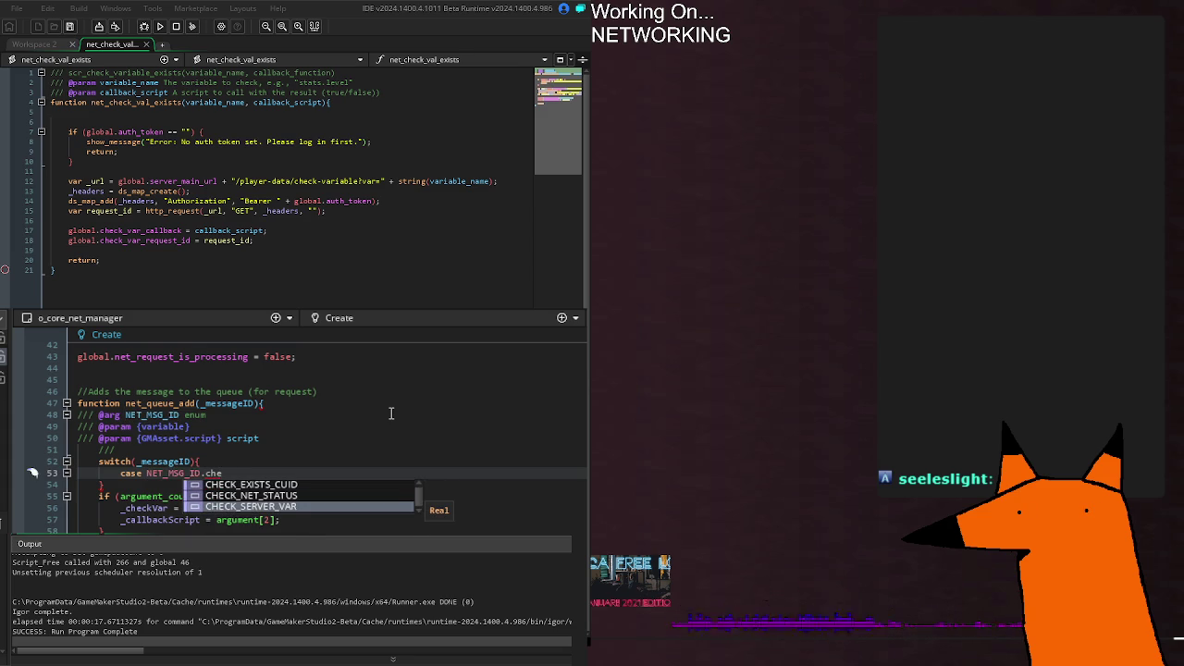
{"action": "key", "text": "Return"}
{"action": "type", "text": ":"}
{"action": "key", "text": "Return"}
{"action": "key", "text": "Return"}
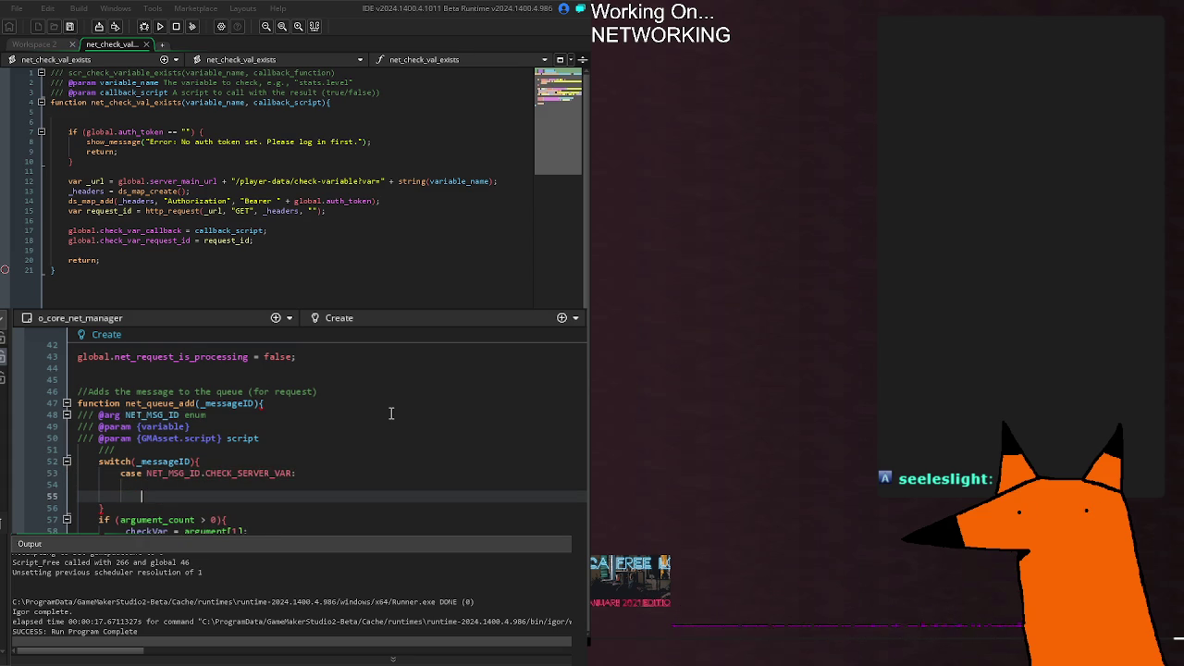
{"action": "type", "text": "break;"}
Step: Add a default: break; and a case NET_MSG_ID.SEND_DATA_SHALLOW: below the first case
{"action": "key", "text": "Return"}
{"action": "key", "text": "Return"}
{"action": "type", "text": "default: break;"}
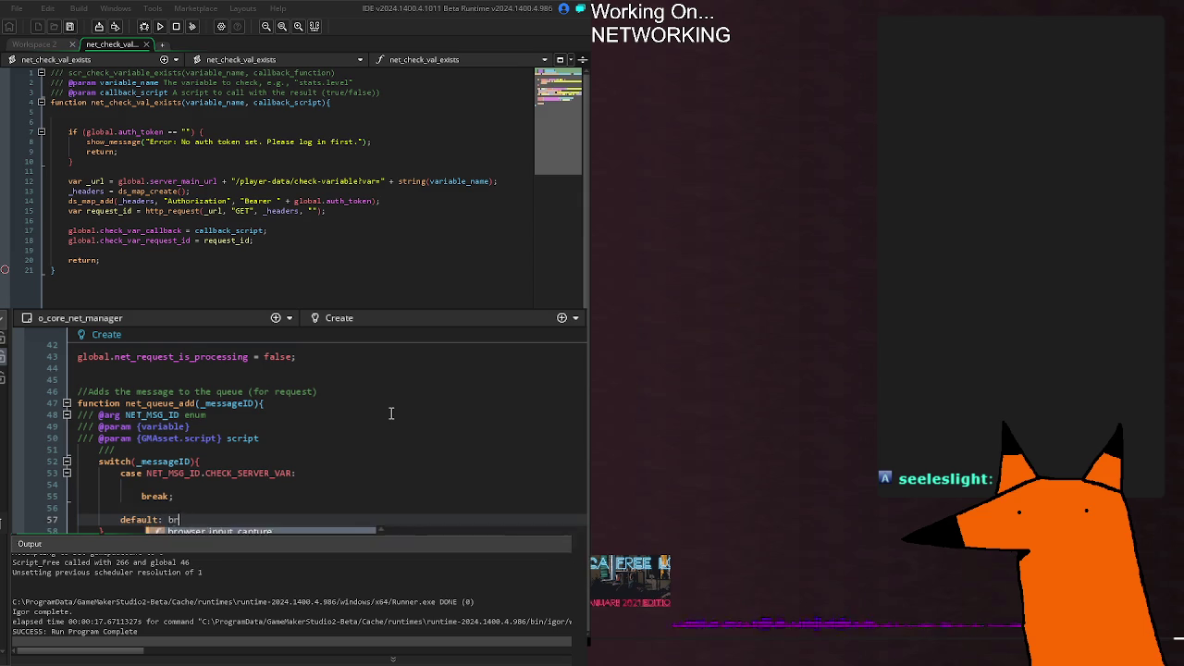
{"action": "key", "text": "Up"}
{"action": "key", "text": "Up"}
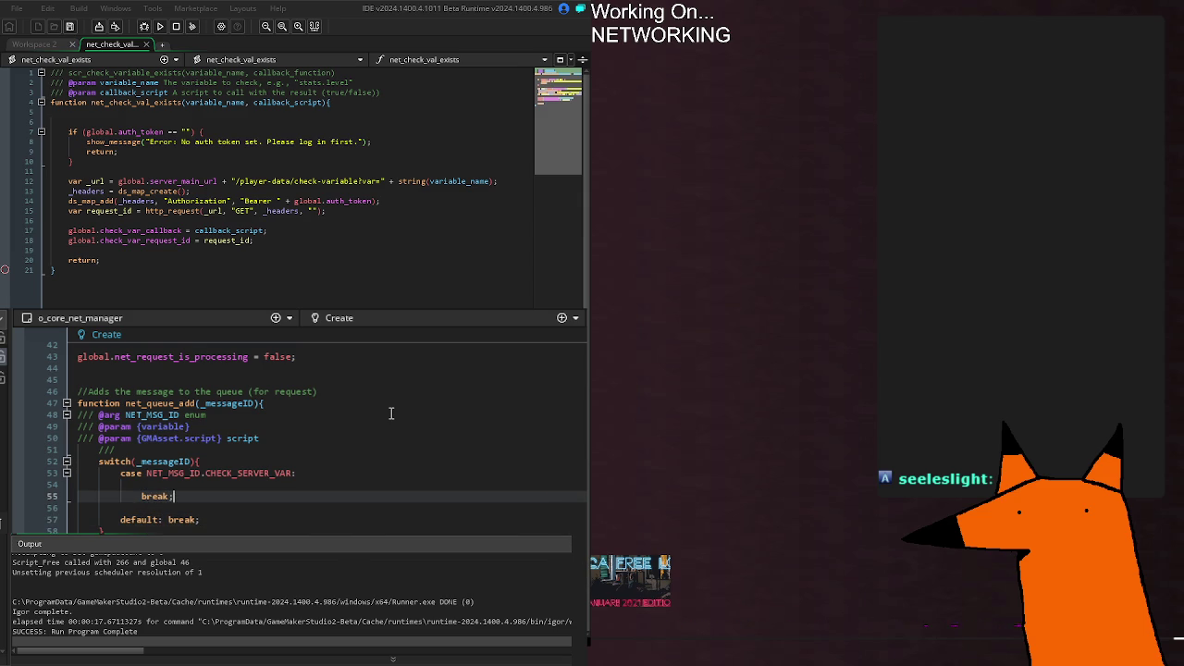
{"action": "key", "text": "Return"}
{"action": "key", "text": "Return"}
{"action": "type", "text": "cas"}
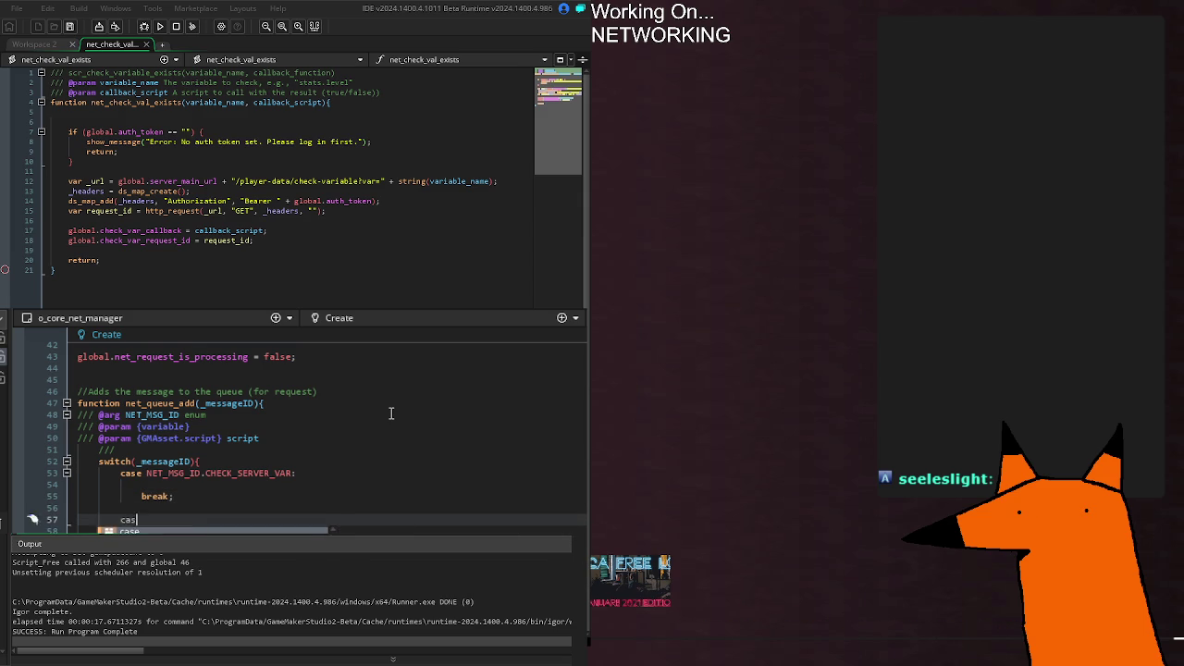
{"action": "type", "text": "e NET_MS"}
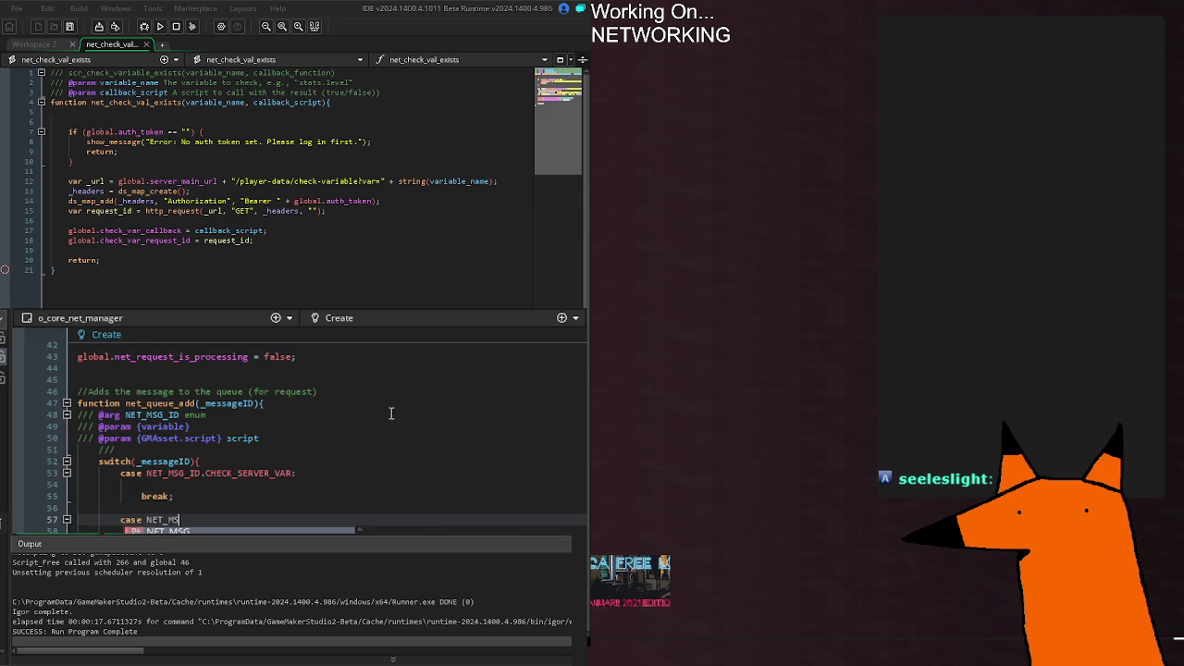
{"action": "type", "text": "G_ID."}
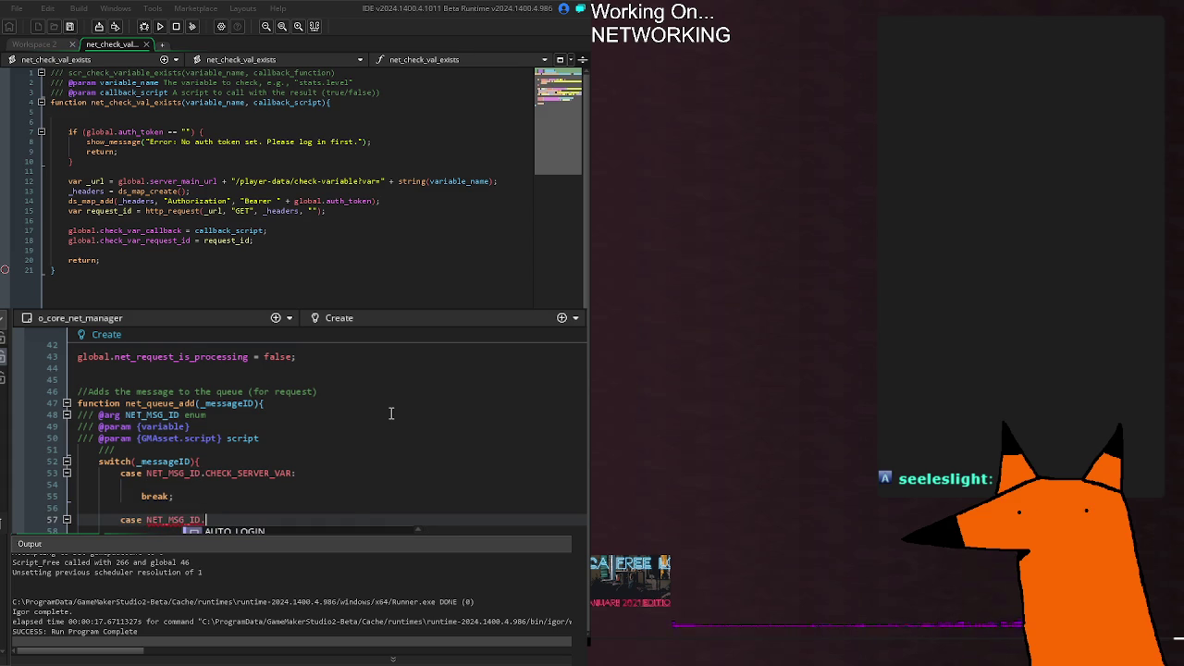
{"action": "type", "text": "S"}
{"action": "key", "text": "Return"}
{"action": "type", "text": ":"}
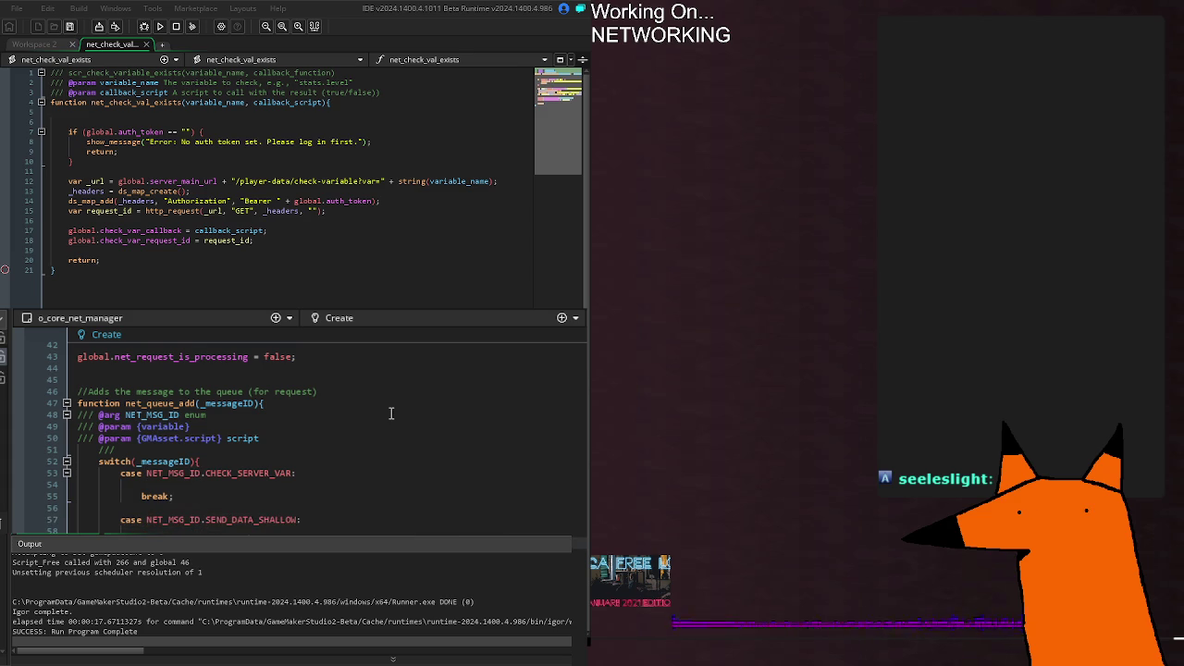
{"action": "key", "text": "Up"}
{"action": "key", "text": "Up"}
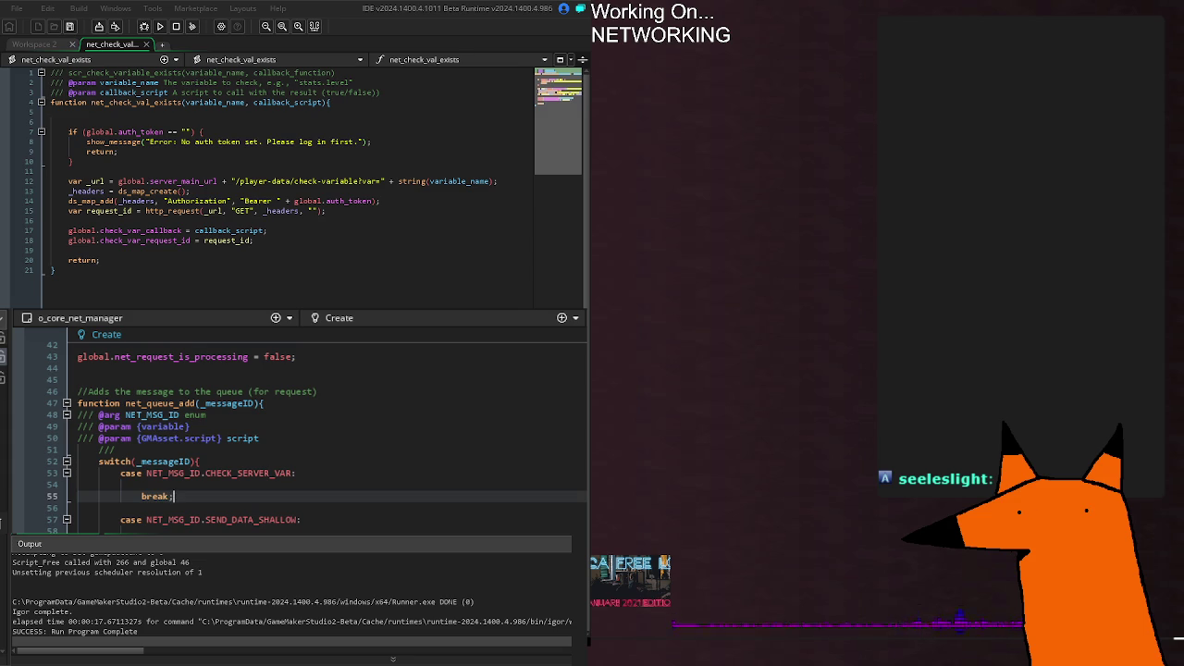
Step: Paste the argument_count check into the CHECK_SERVER_VAR case and indent it one level
{"action": "left_click", "coordinate": [163, 485]}
{"action": "key", "text": "ctrl+v"}
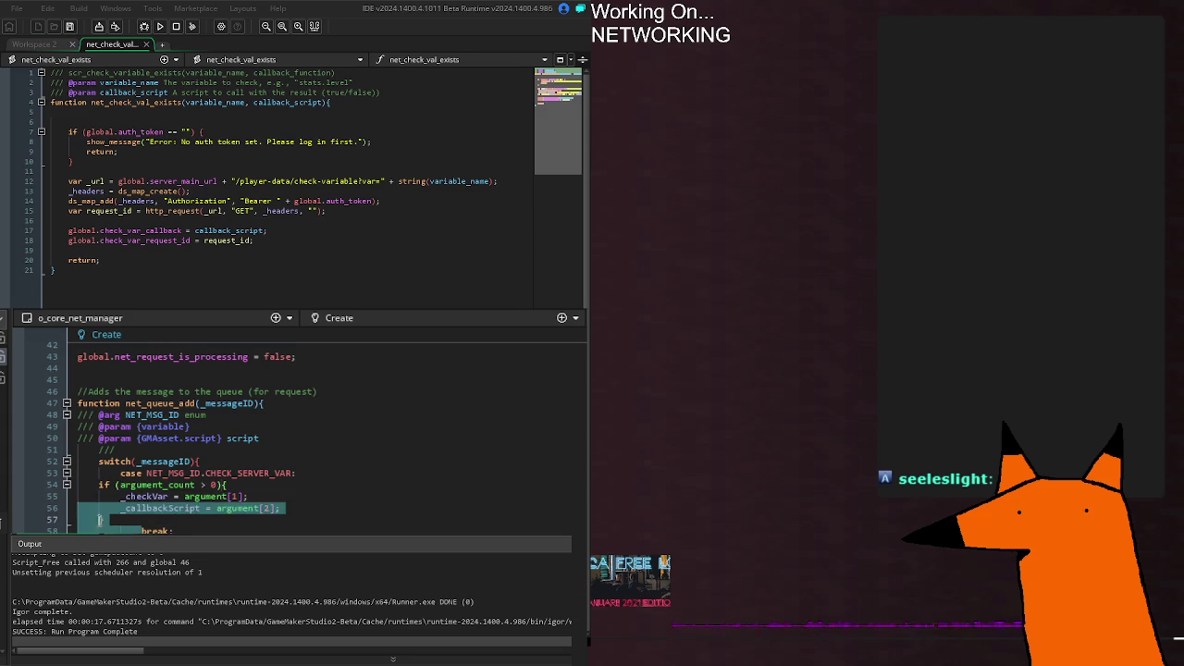
{"action": "left_click_drag", "start_coordinate": [104, 519], "coordinate": [13, 493]}
{"action": "key", "text": "Tab"}
{"action": "key", "text": "Right"}
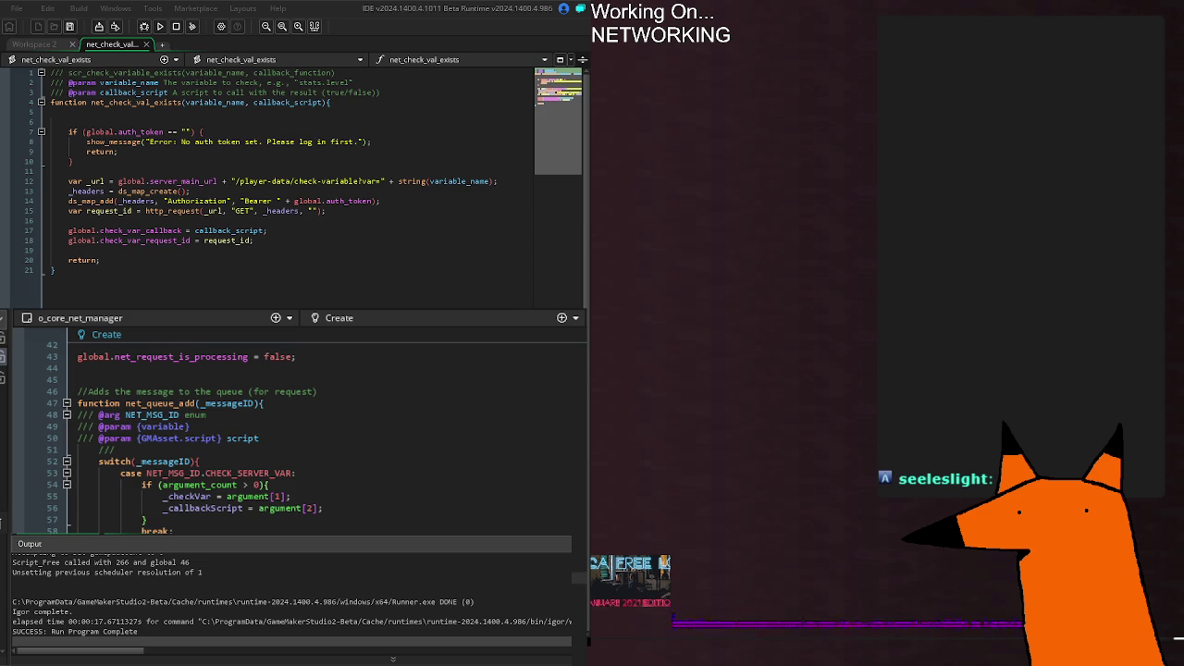
Step: Make the pasted argument reads use index 2, then build and run the game
{"action": "left_click", "coordinate": [242, 497]}
{"action": "left_click", "coordinate": [199, 484]}
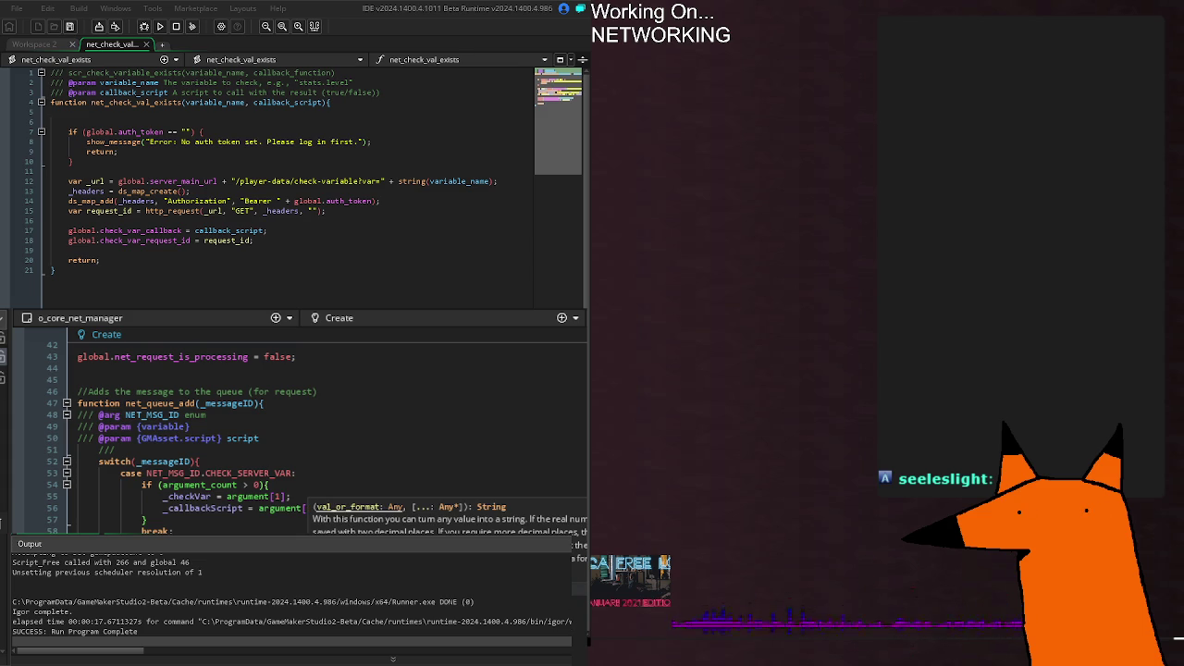
{"action": "type", "text": "2];"}
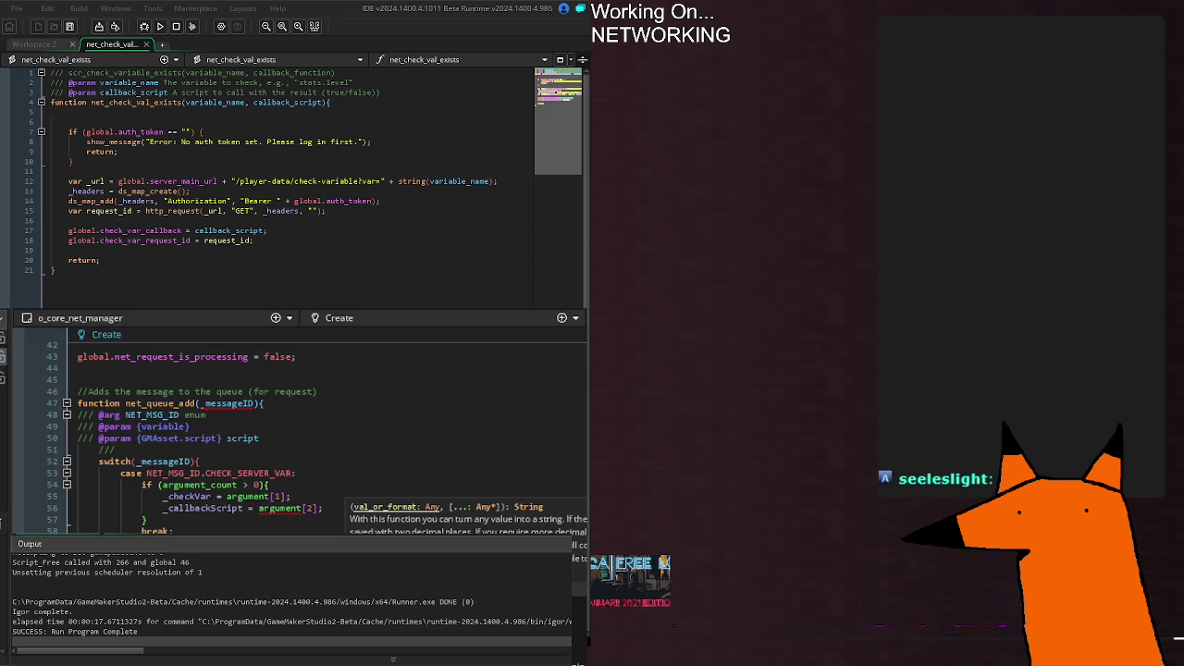
{"action": "key", "text": "BackSpace"}
{"action": "key", "text": "BackSpace"}
{"action": "key", "text": "BackSpace"}
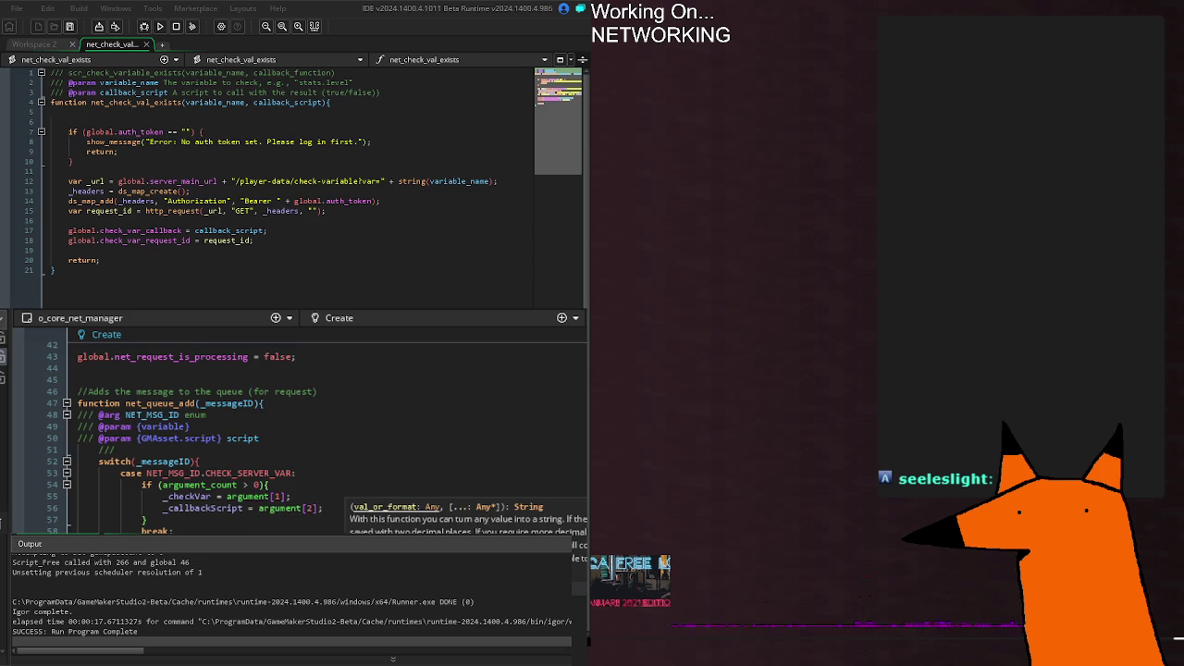
{"action": "type", "text": "2];"}
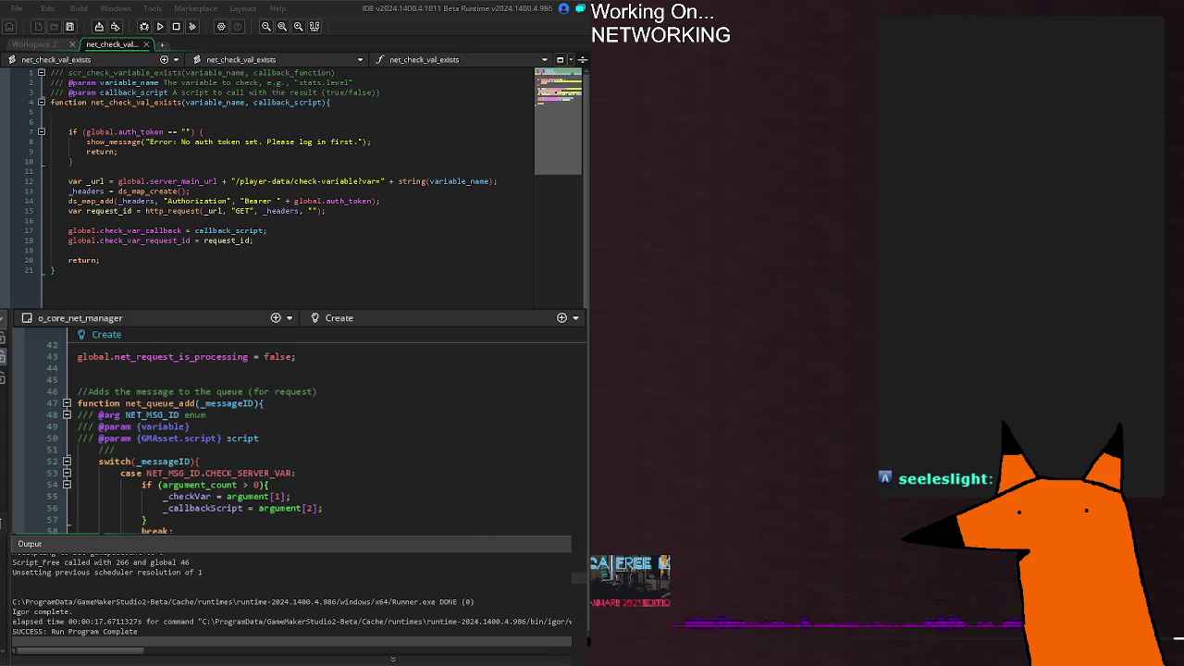
{"action": "double_click", "coordinate": [308, 508]}
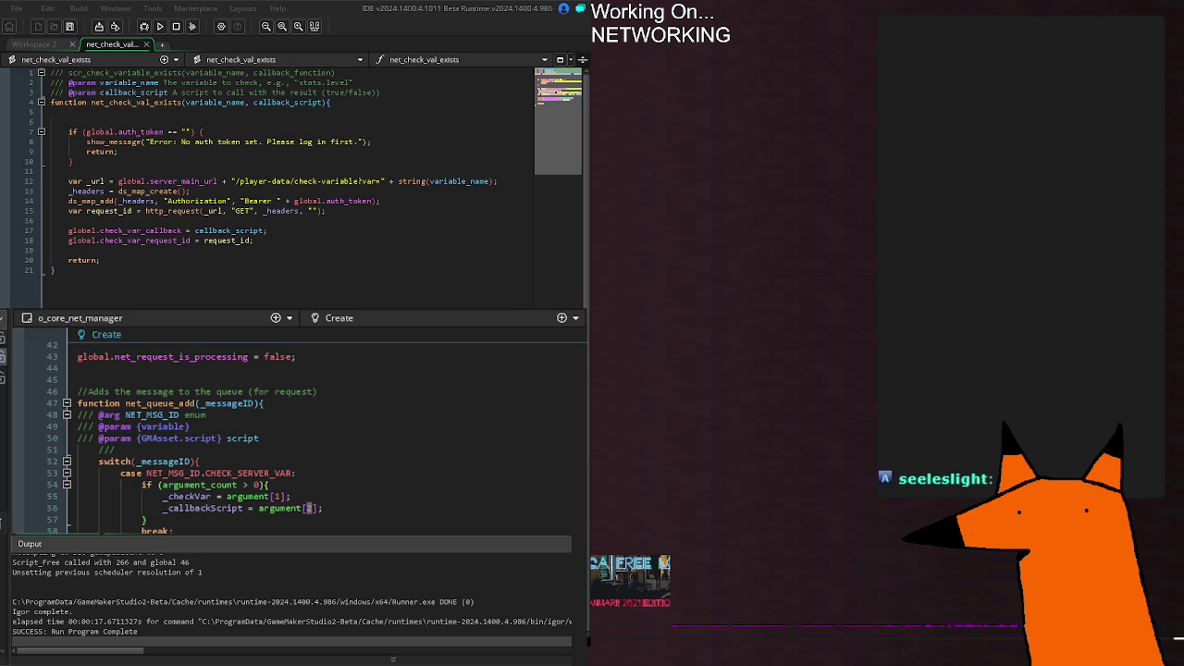
{"action": "key", "text": "F5"}
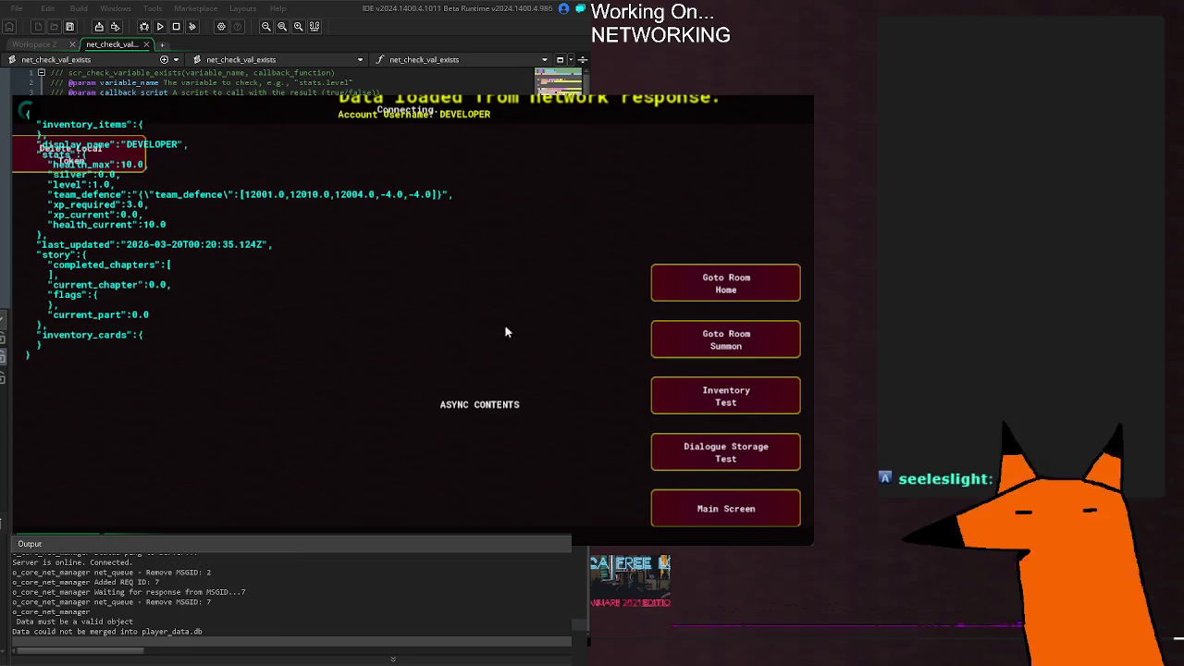
Step: Close the running game window and scroll the Create event code
{"action": "left_click", "coordinate": [796, 99]}
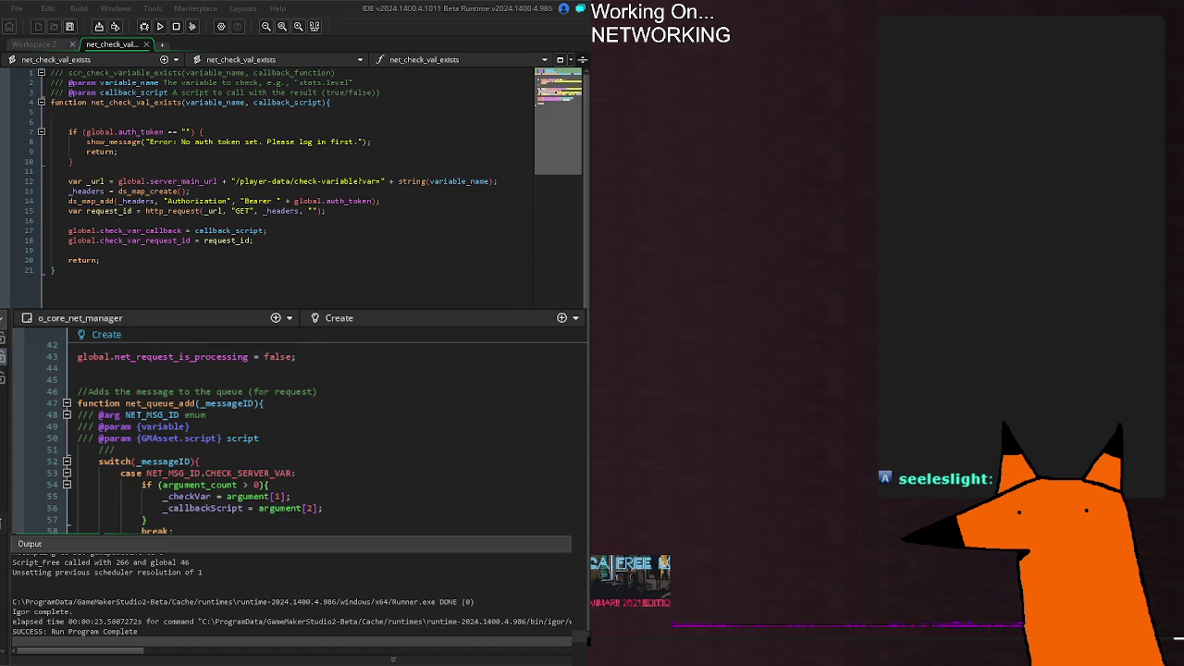
{"action": "scroll", "coordinate": [296, 426], "scroll_direction": "down", "scroll_amount": 6}
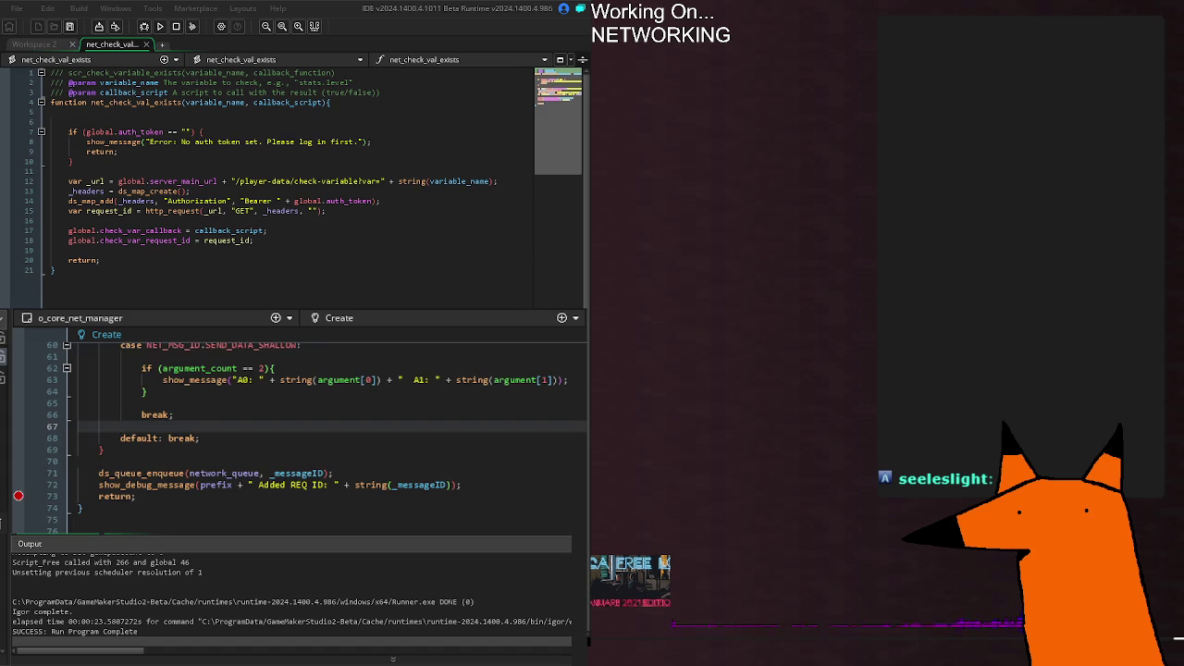
Step: Type _a1 = noone; on empty line 41 of the o_core_net_manager Create event
{"action": "scroll", "coordinate": [296, 425], "scroll_direction": "up", "scroll_amount": 12}
{"action": "scroll", "coordinate": [296, 425], "scroll_direction": "down", "scroll_amount": 6}
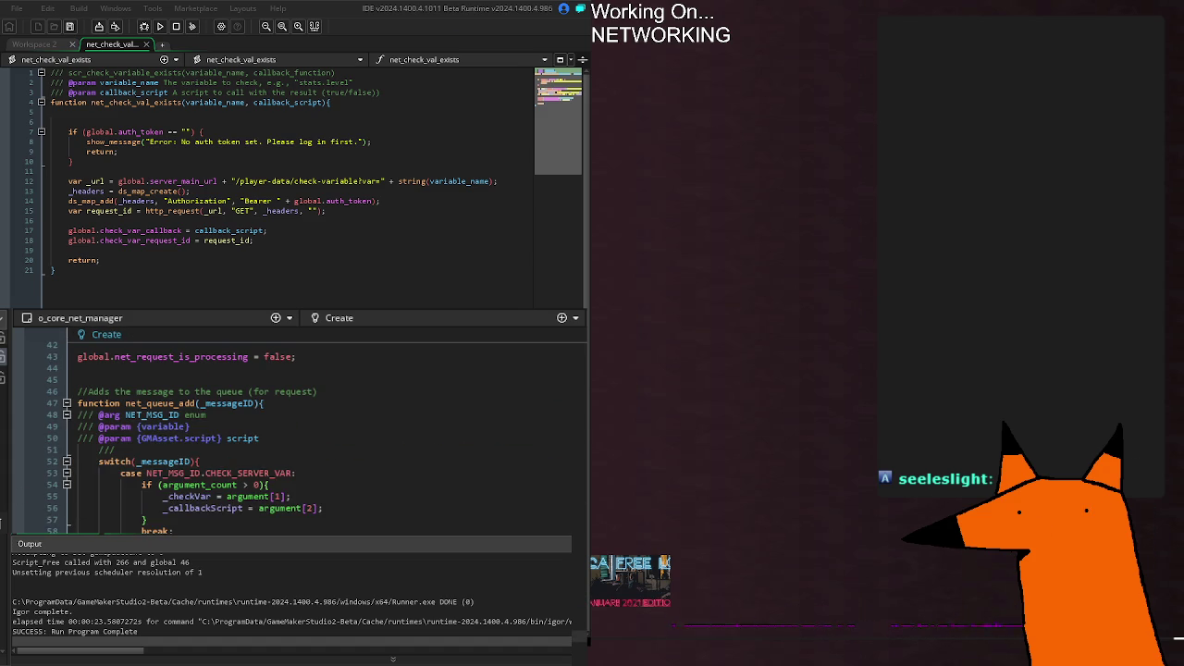
{"action": "scroll", "coordinate": [193, 524], "scroll_direction": "up", "scroll_amount": 12}
{"action": "scroll", "coordinate": [192, 524], "scroll_direction": "down", "scroll_amount": 8}
{"action": "left_click", "coordinate": [156, 479]}
{"action": "left_click", "coordinate": [152, 463]}
{"action": "left_click", "coordinate": [210, 473]}
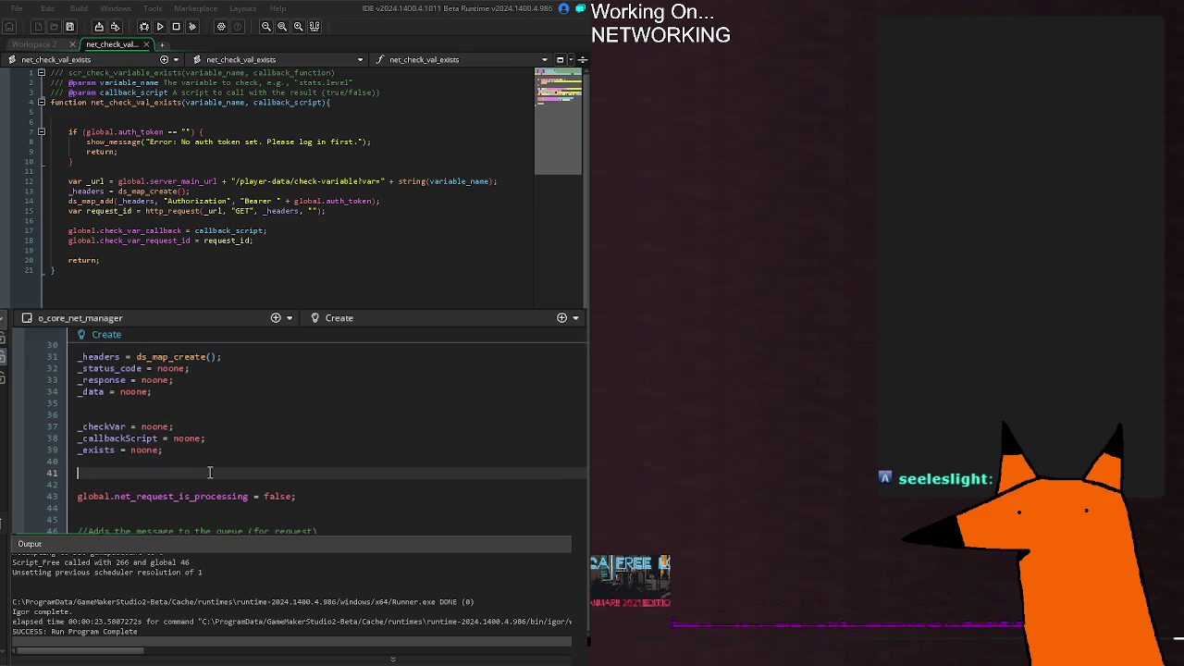
{"action": "type", "text": "_a1 = no"}
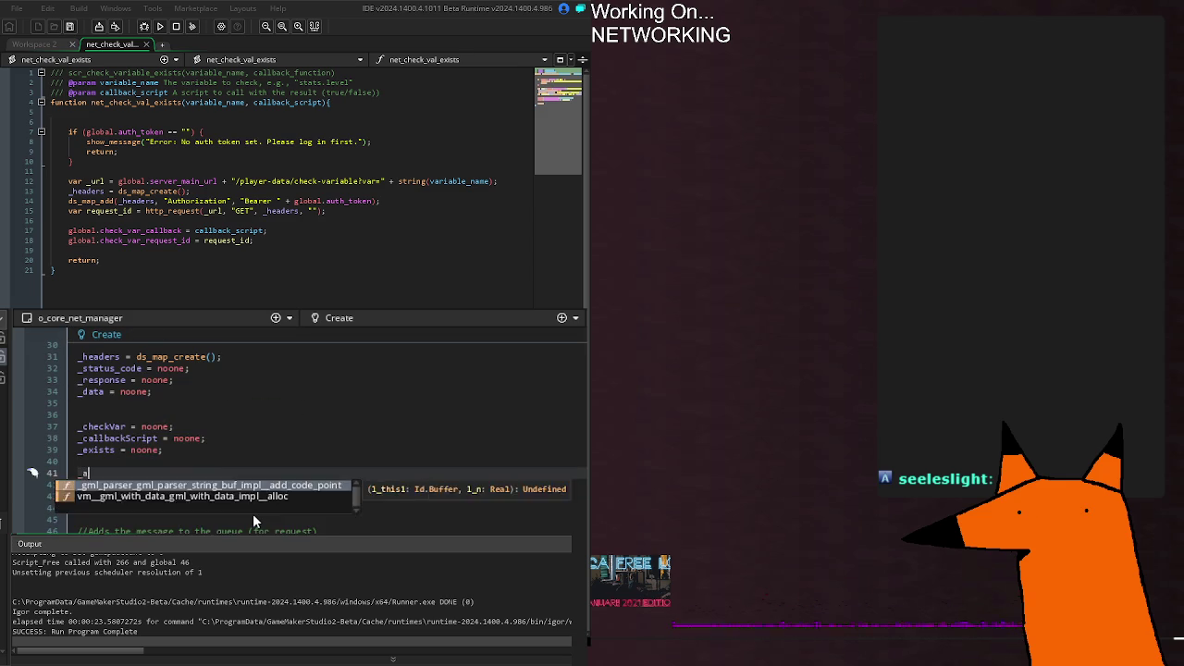
{"action": "type", "text": "one;"}
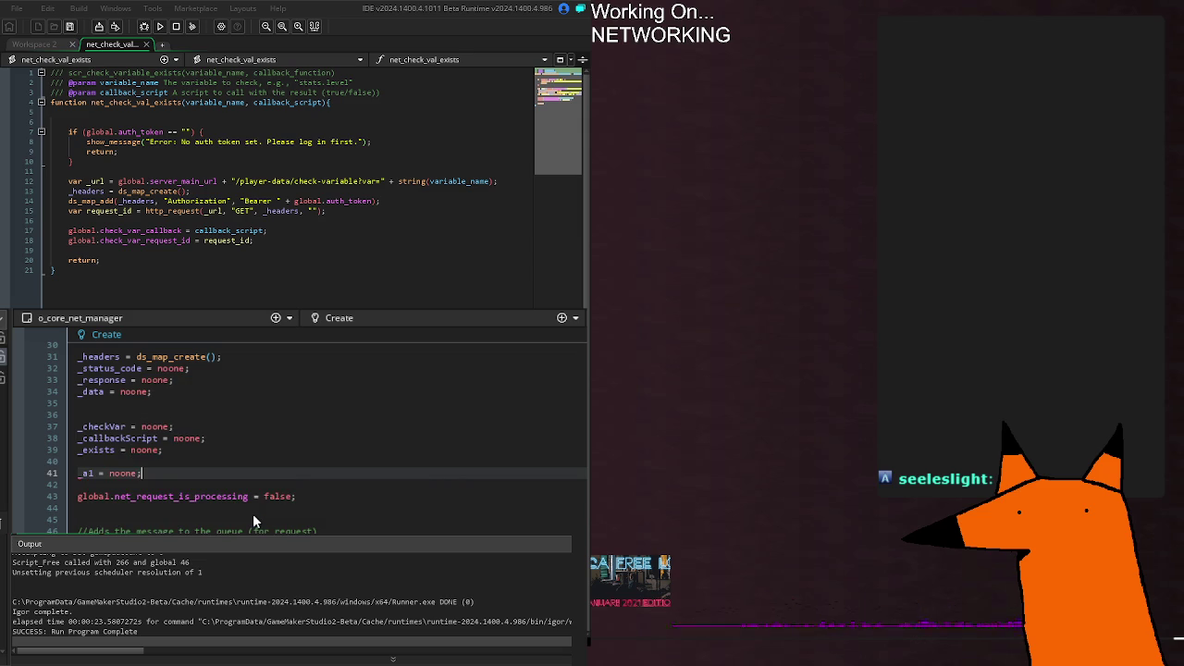
{"action": "double_click", "coordinate": [84, 472]}
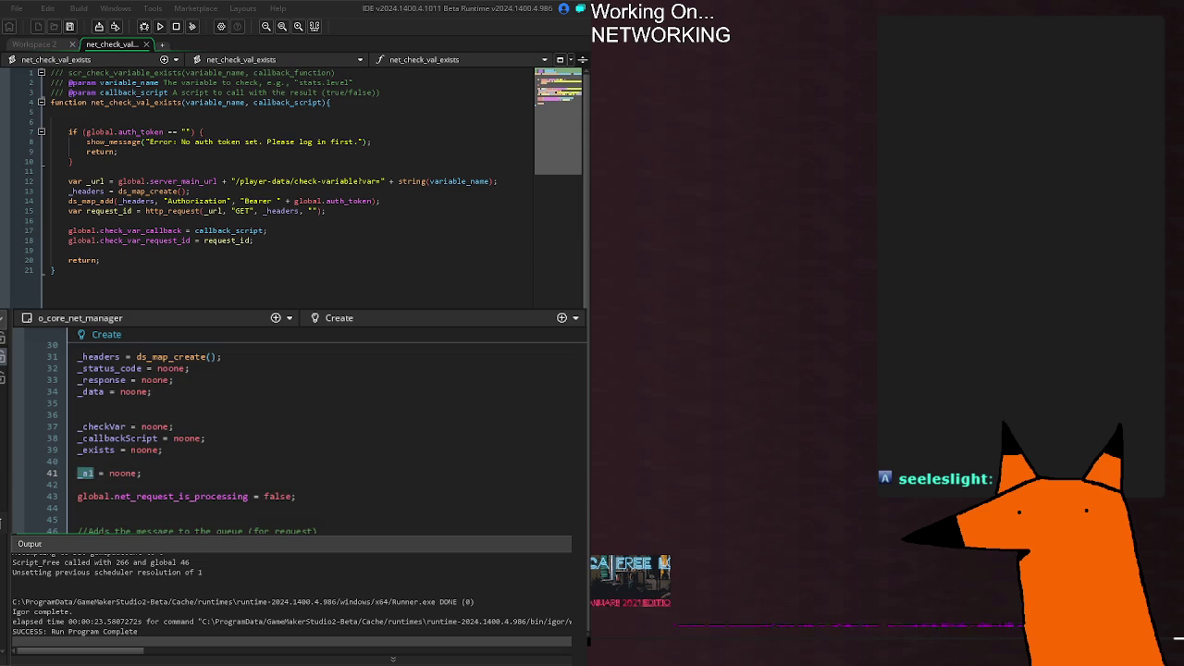
{"action": "left_click", "coordinate": [94, 472]}
{"action": "double_click", "coordinate": [85, 473]}
{"action": "left_click", "coordinate": [95, 473]}
Step: Scroll down to the SEND_DATA_SHALLOW case and back up to the variable declarations
{"action": "scroll", "coordinate": [296, 425], "scroll_direction": "down", "scroll_amount": 8}
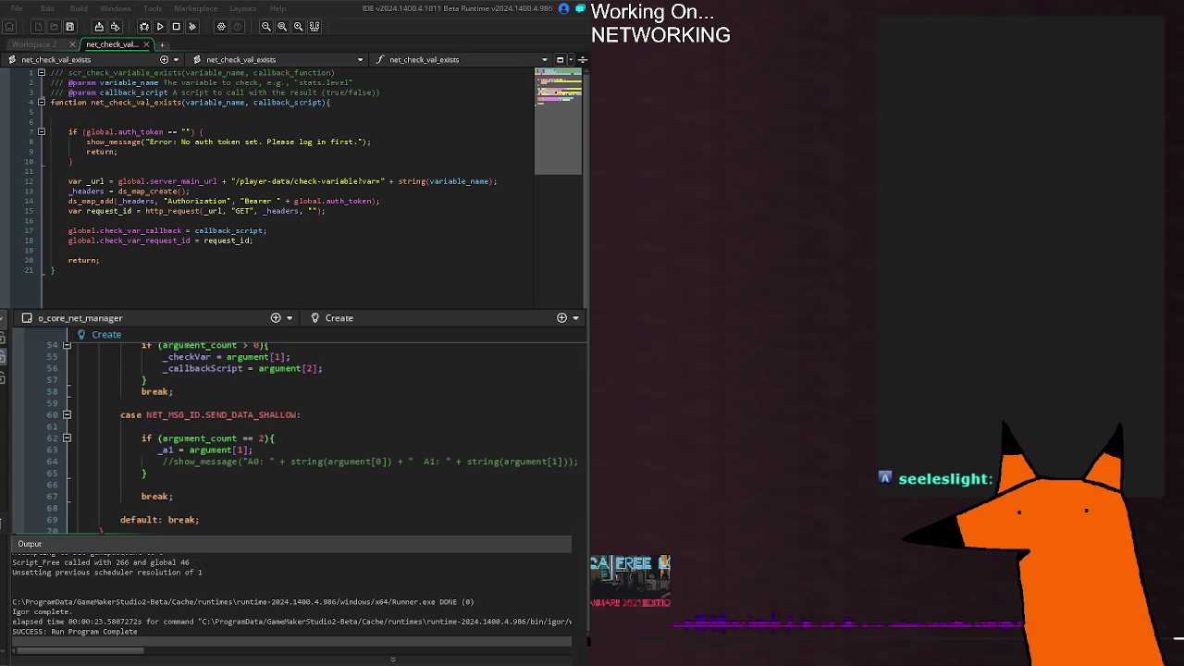
{"action": "scroll", "coordinate": [315, 435], "scroll_direction": "up", "scroll_amount": 8}
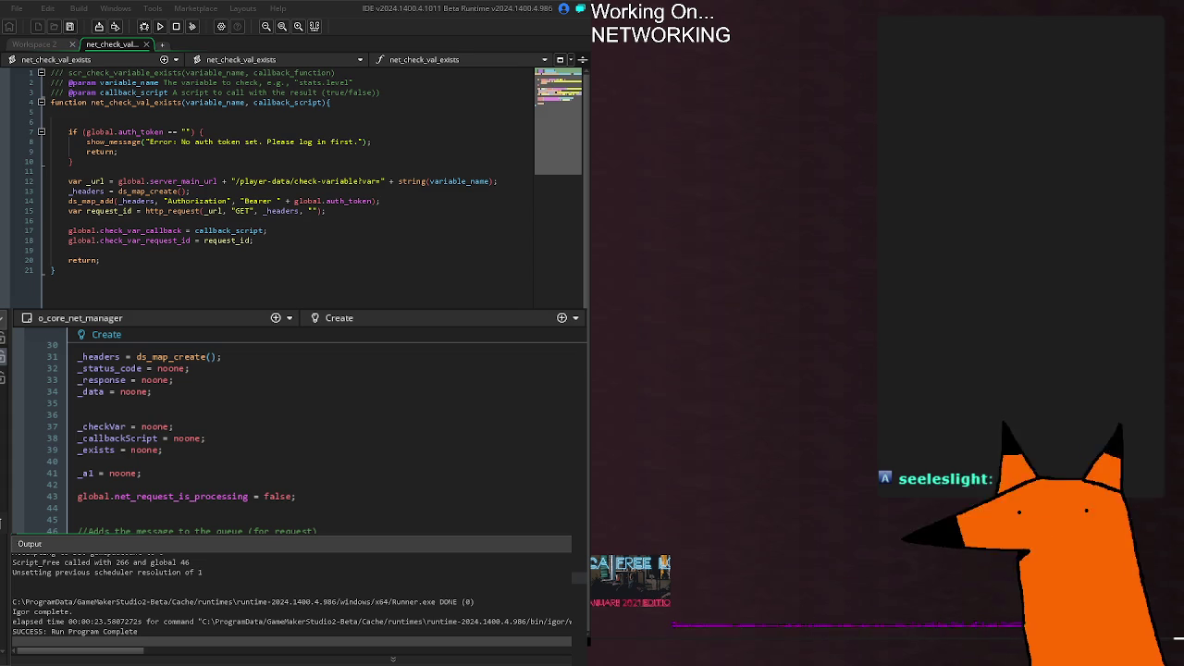
Step: Highlight the uses of _a1 and scroll to net_queue_do_request around line 99
{"action": "double_click", "coordinate": [84, 473]}
{"action": "scroll", "coordinate": [305, 435], "scroll_direction": "down", "scroll_amount": 20}
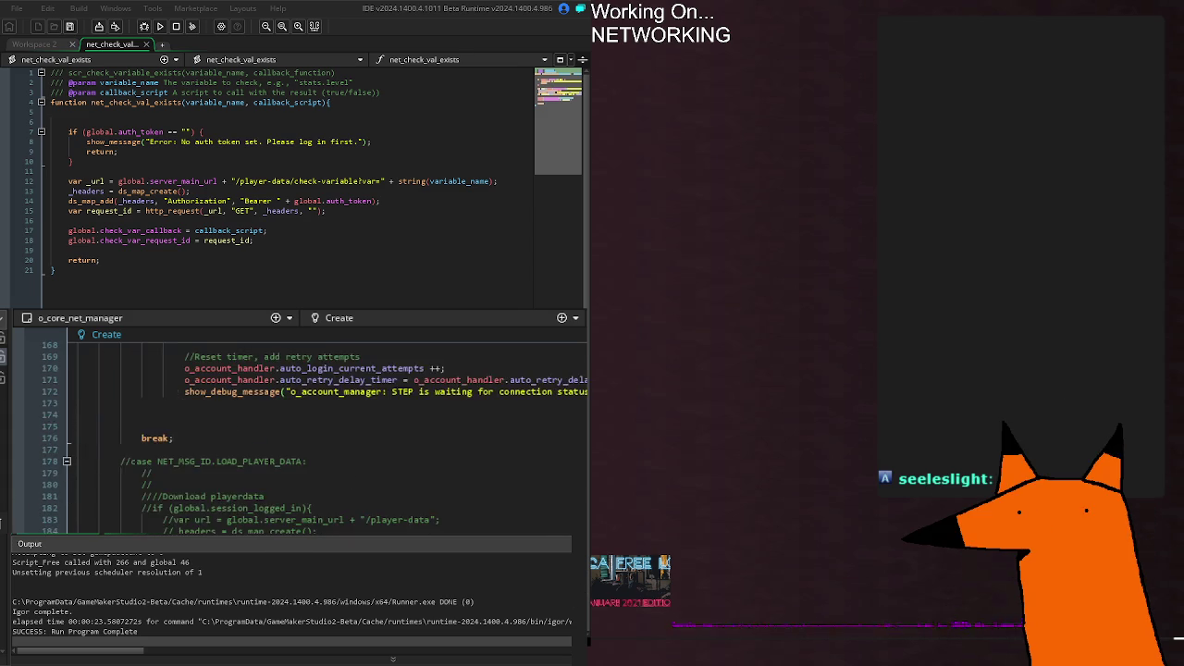
{"action": "scroll", "coordinate": [305, 425], "scroll_direction": "down", "scroll_amount": 20}
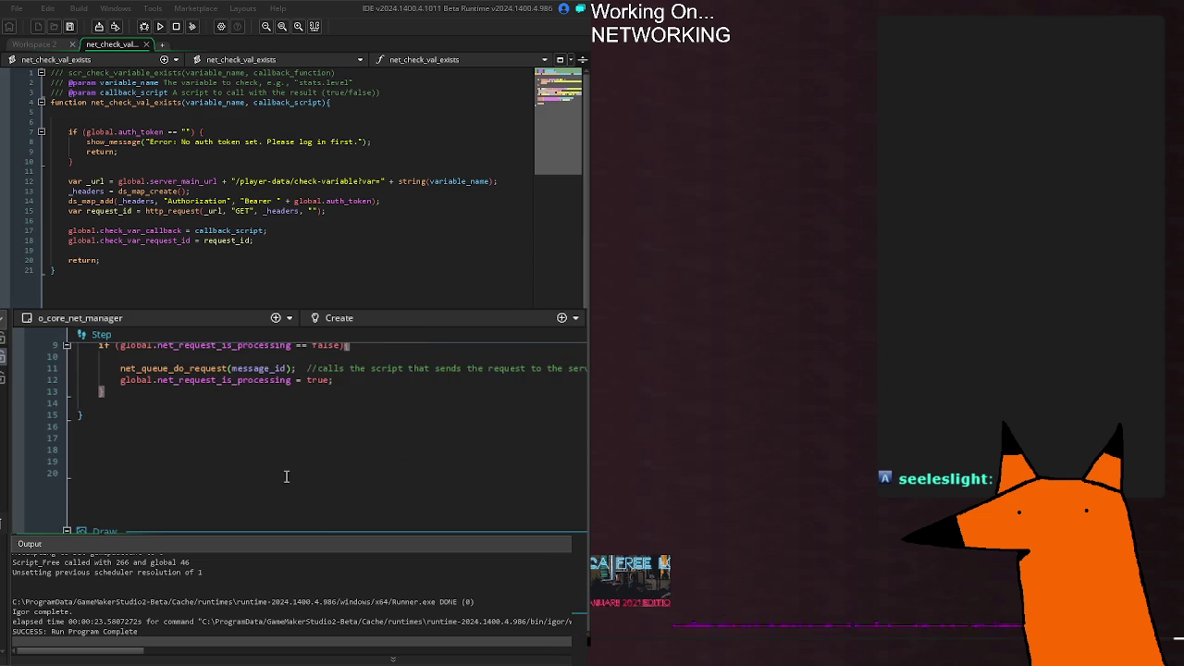
{"action": "scroll", "coordinate": [306, 435], "scroll_direction": "down", "scroll_amount": 6}
{"action": "scroll", "coordinate": [305, 435], "scroll_direction": "up", "scroll_amount": 10}
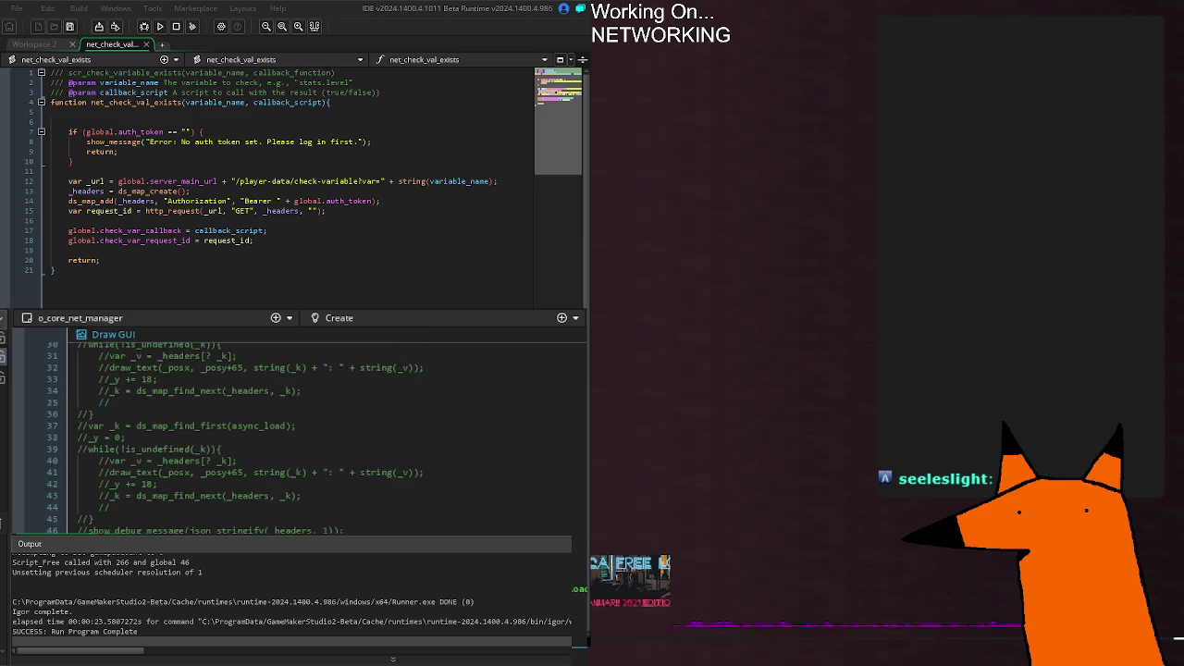
{"action": "scroll", "coordinate": [305, 434], "scroll_direction": "up", "scroll_amount": 20}
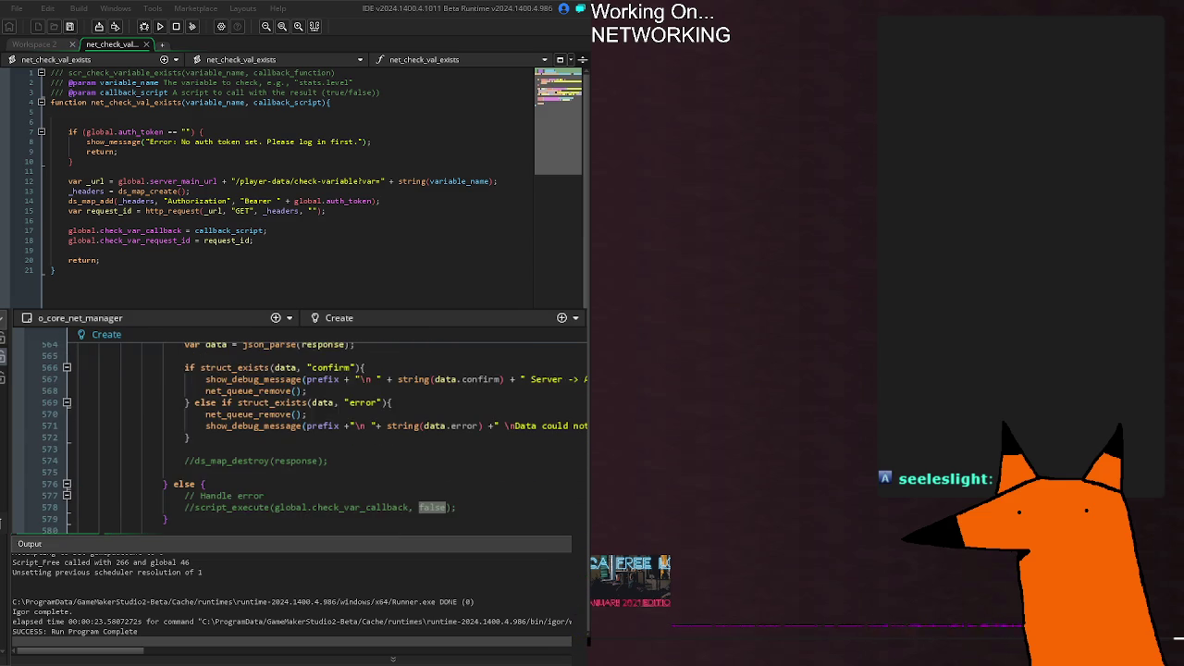
{"action": "scroll", "coordinate": [156, 529], "scroll_direction": "down", "scroll_amount": 20}
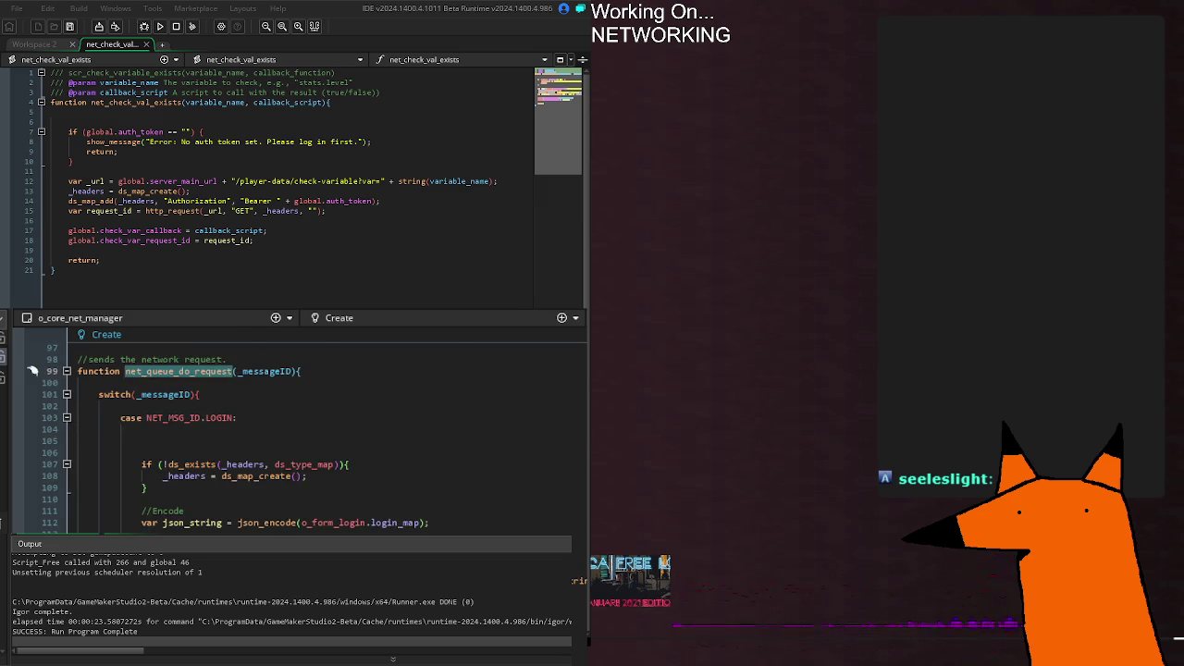
{"action": "scroll", "coordinate": [32, 371], "scroll_direction": "up", "scroll_amount": 8}
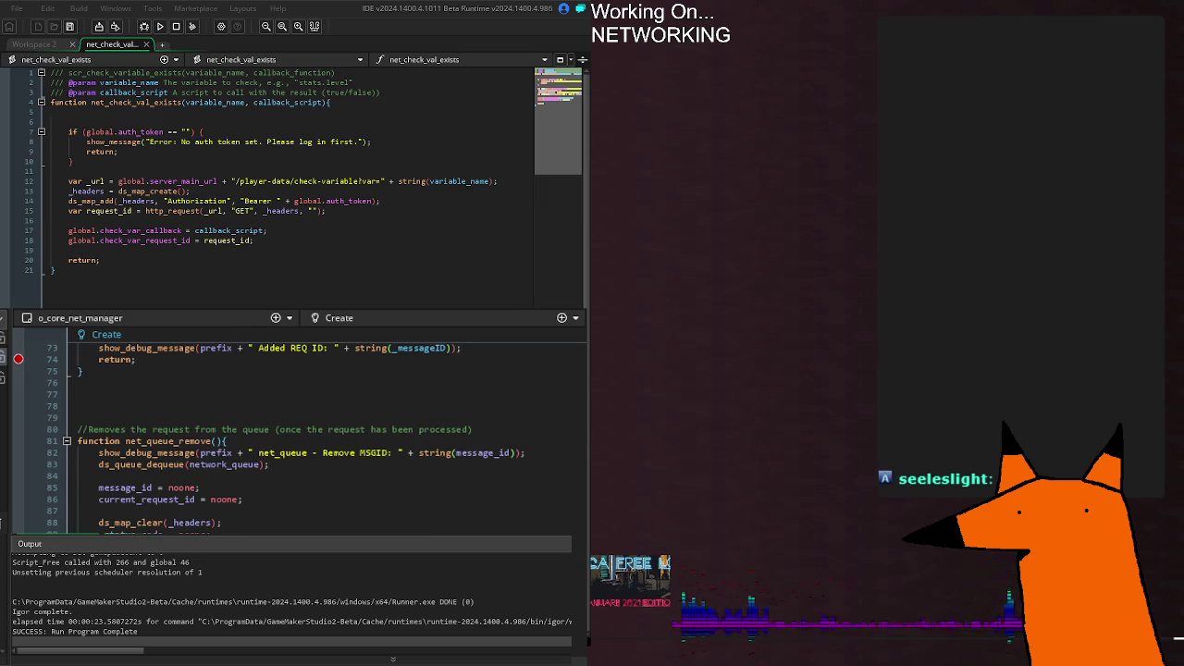
{"action": "scroll", "coordinate": [296, 426], "scroll_direction": "down", "scroll_amount": 6}
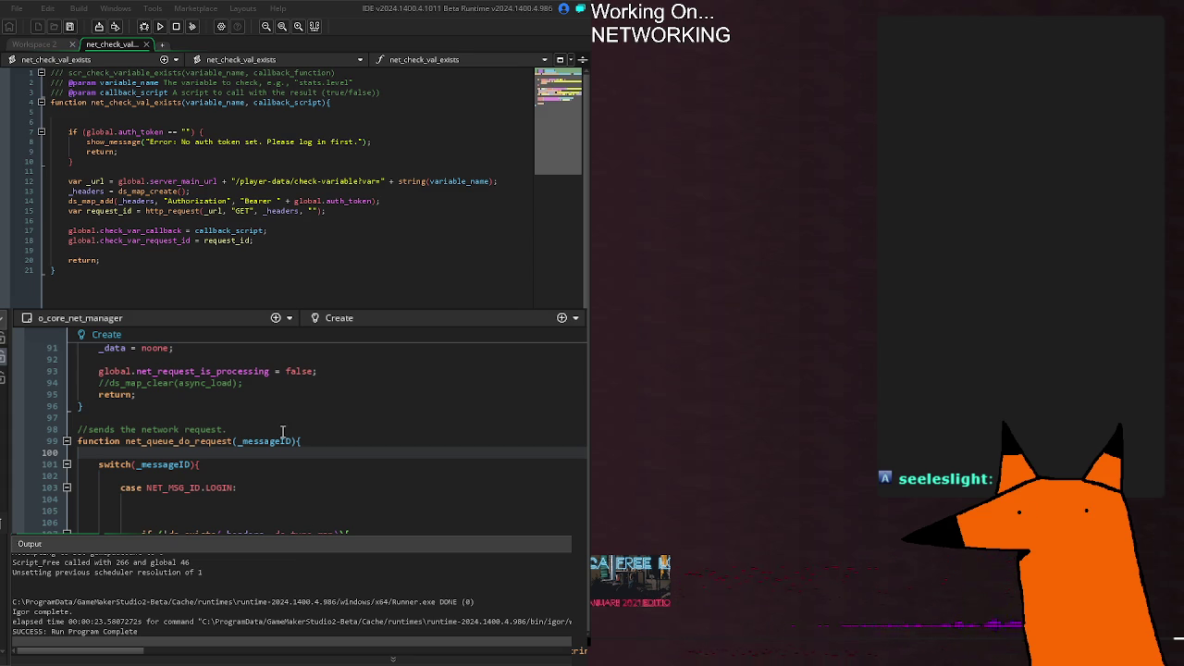
Step: Add an if (argument_count > 0) block containing for(var a = 0; a < argument_count; a++)
{"action": "type", "text": "argument["}
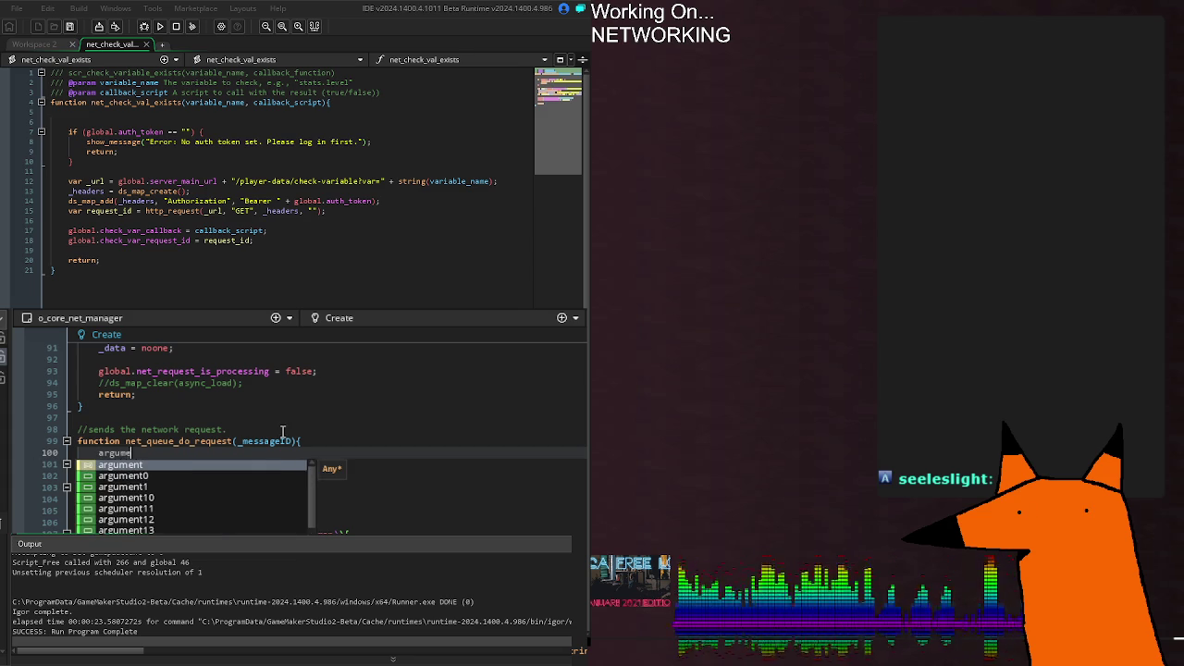
{"action": "key", "text": "BackSpace"}
{"action": "key", "text": "BackSpace"}
{"action": "key", "text": "BackSpace"}
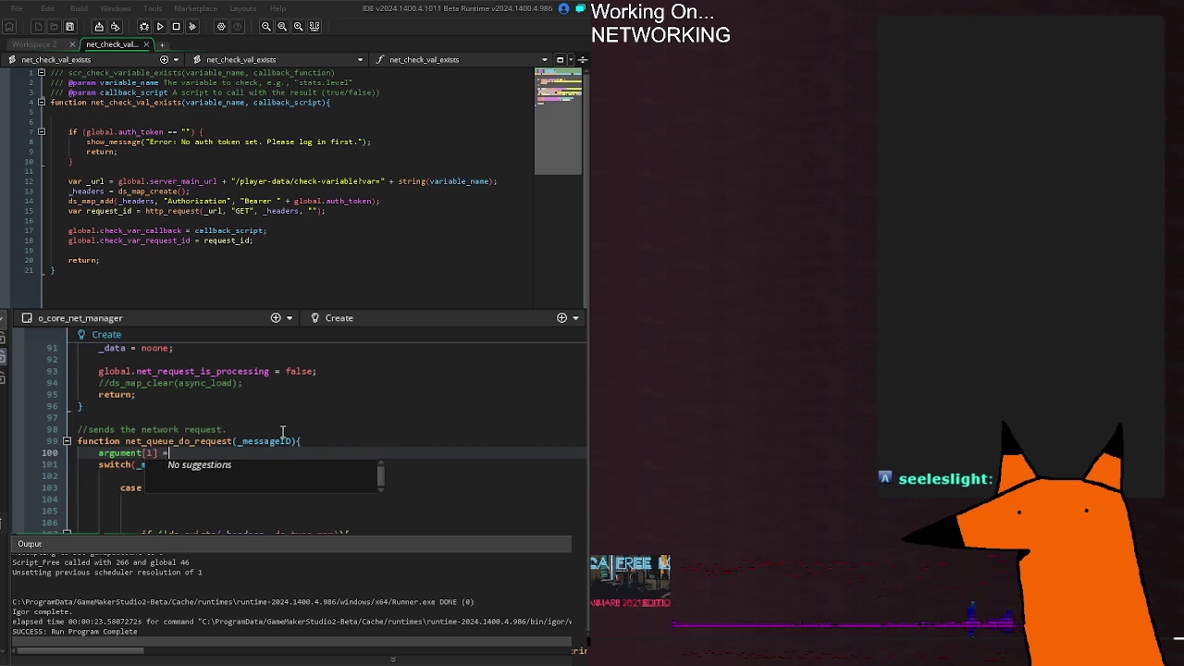
{"action": "key", "text": "BackSpace"}
{"action": "key", "text": "BackSpace"}
{"action": "type", "text": "if ("}
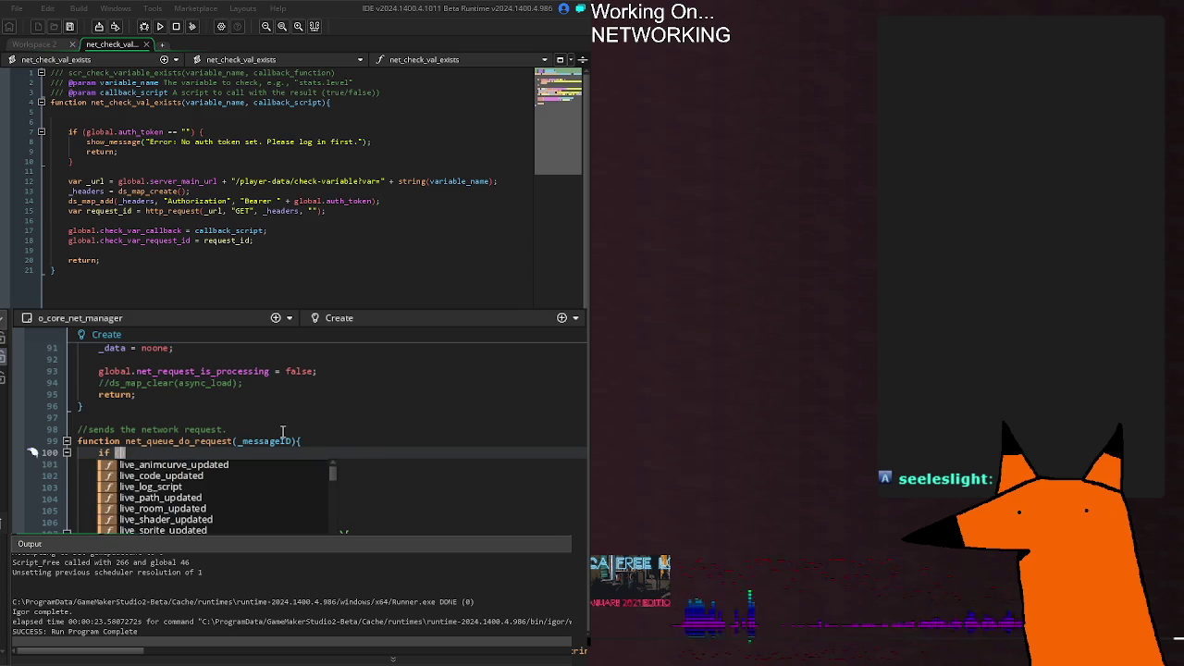
{"action": "type", "text": "argument_count "}
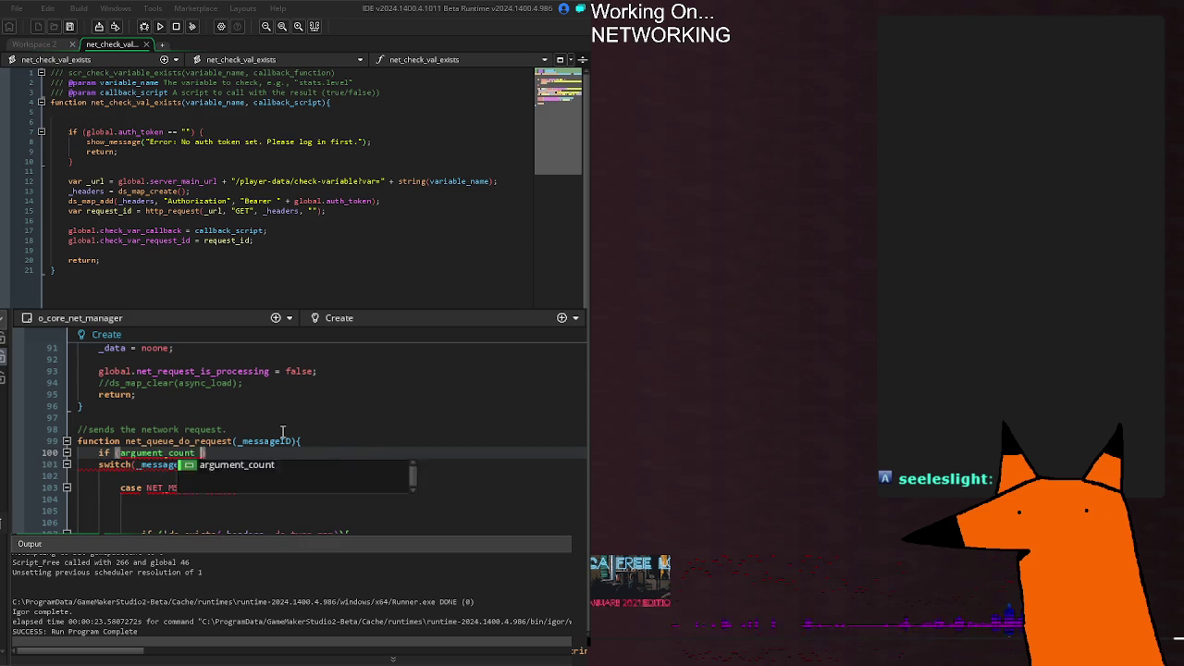
{"action": "type", "text": "> "}
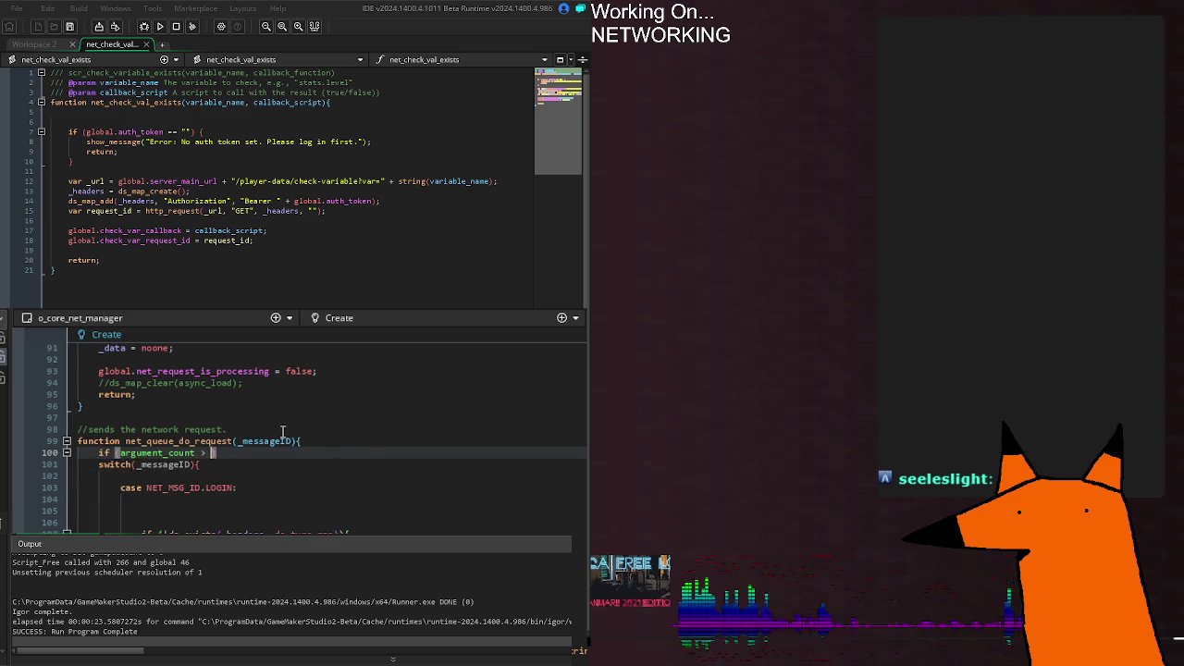
{"action": "type", "text": "0){"}
{"action": "key", "text": "Return"}
{"action": "type", "text": "for(v"}
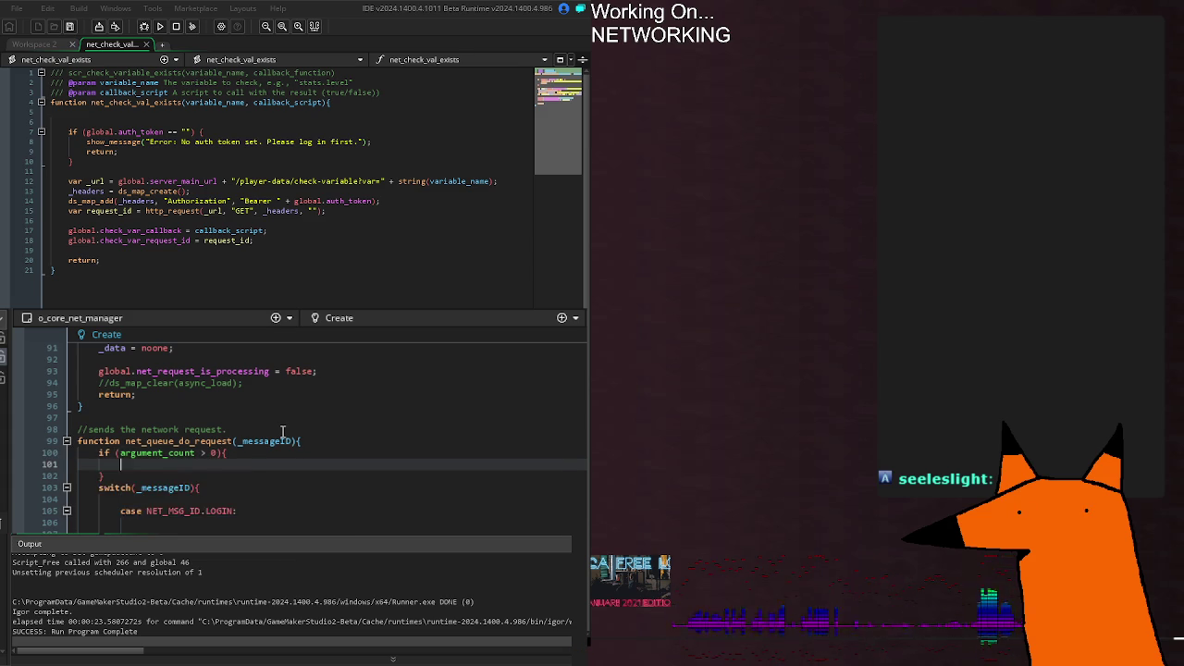
{"action": "type", "text": "ar a = 0; "}
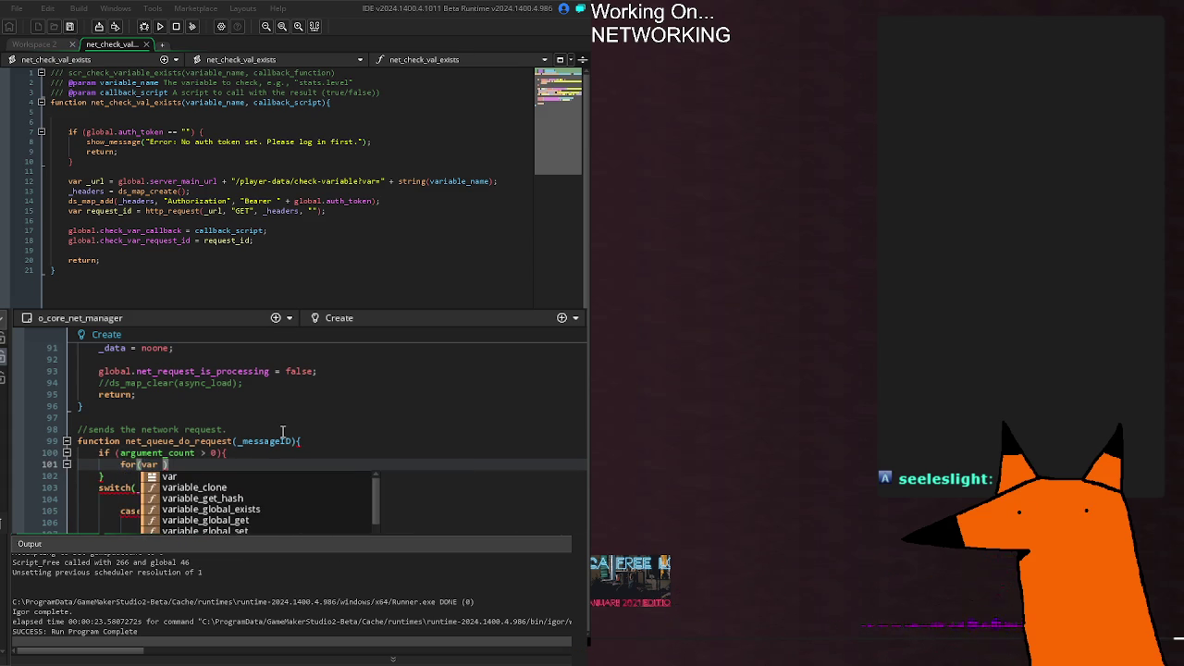
{"action": "type", "text": "a < argumen"}
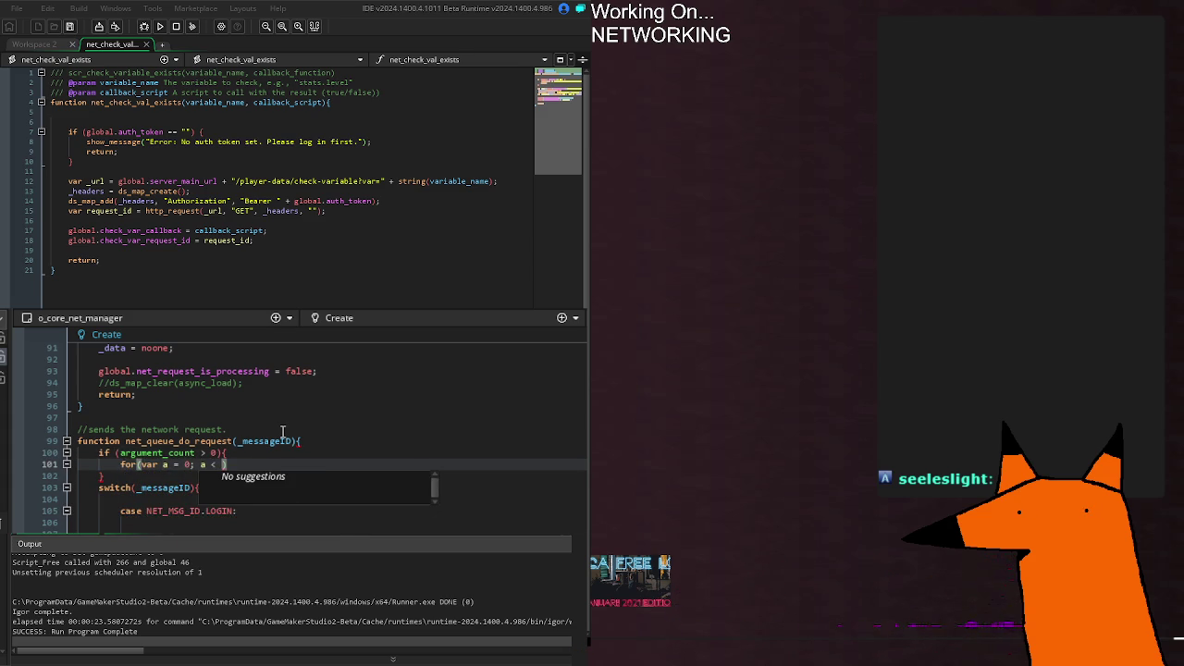
{"action": "type", "text": "t_c"}
{"action": "key", "text": "Return"}
{"action": "type", "text": "; a++)"}
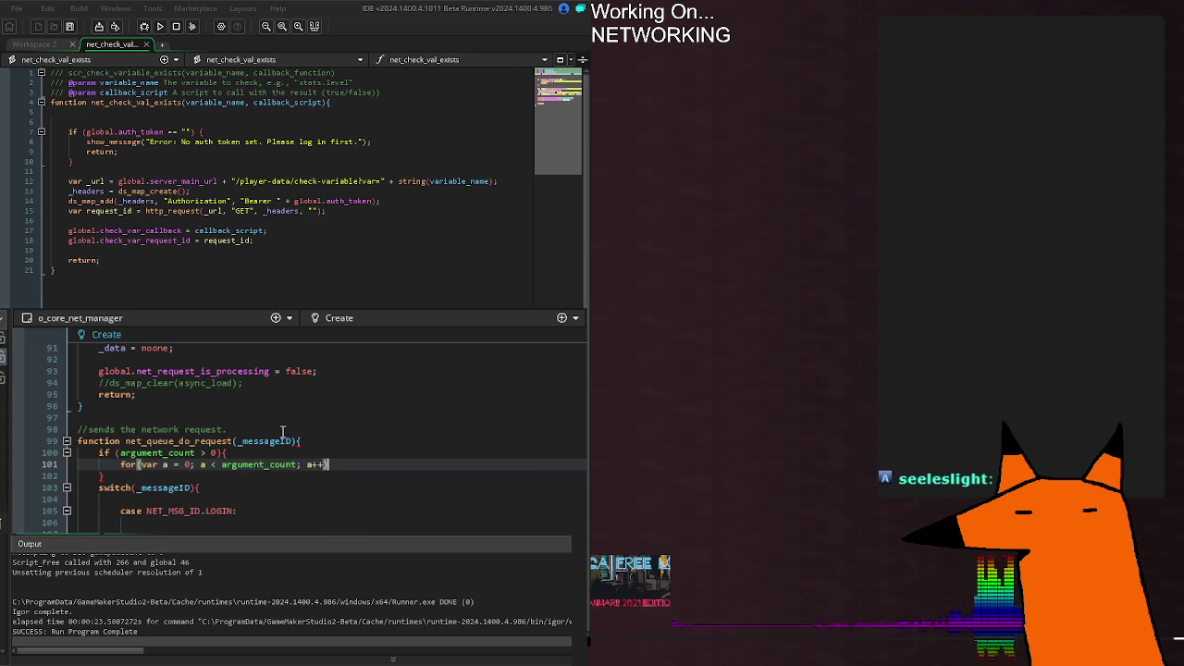
{"action": "type", "text": "{"}
{"action": "key", "text": "Return"}
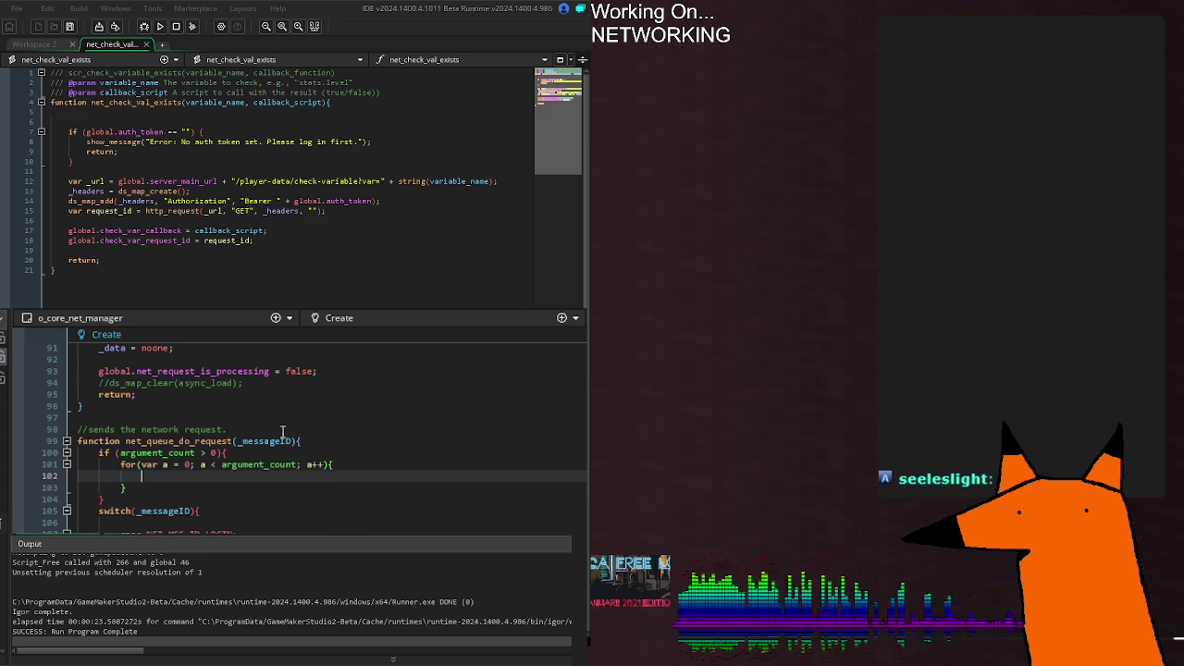
Step: Write the loop body as argument[a] = _argPass[a];
{"action": "type", "text": "argument[a"}
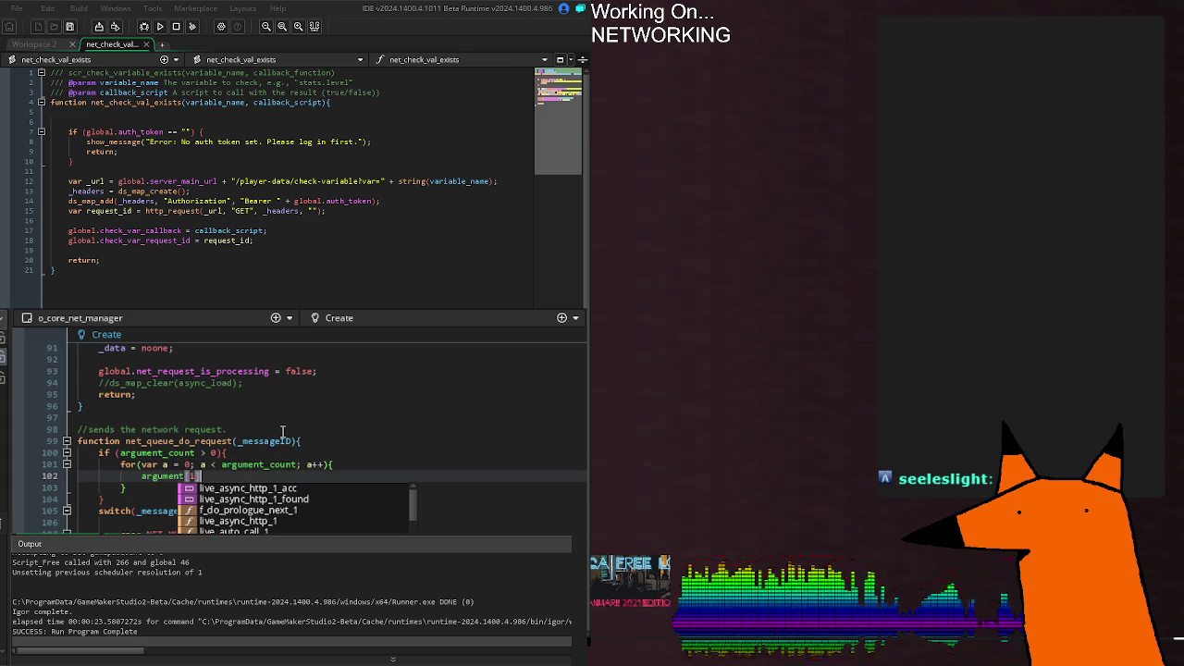
{"action": "type", "text": "] = "}
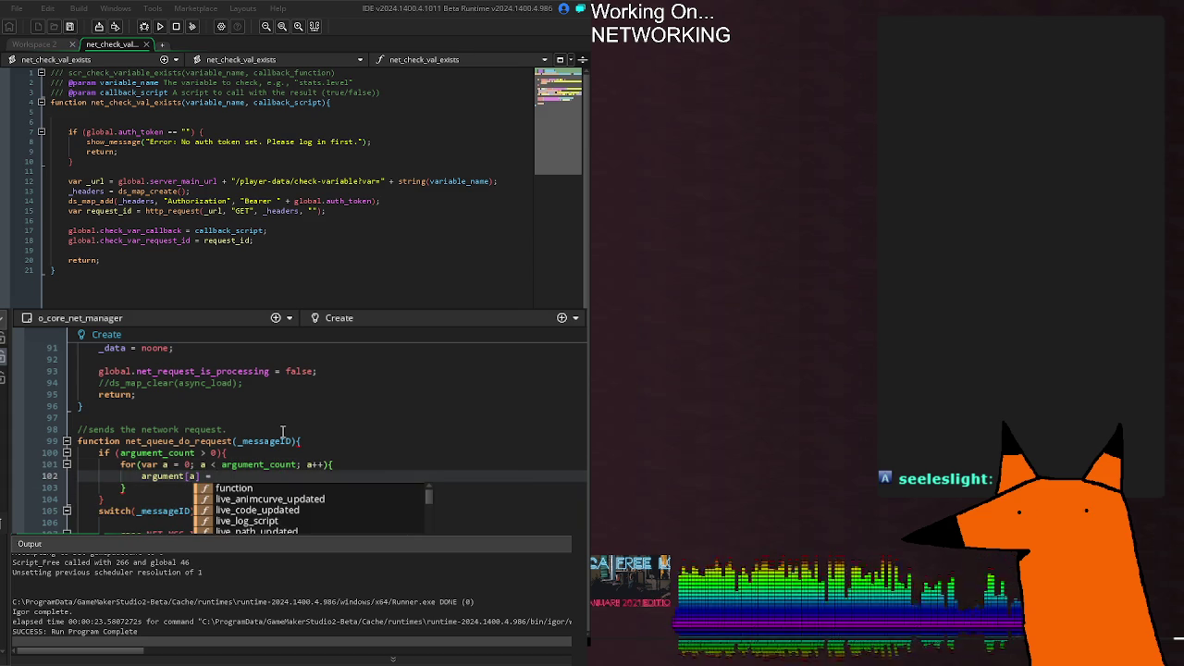
{"action": "type", "text": "argument["}
{"action": "key", "text": "BackSpace"}
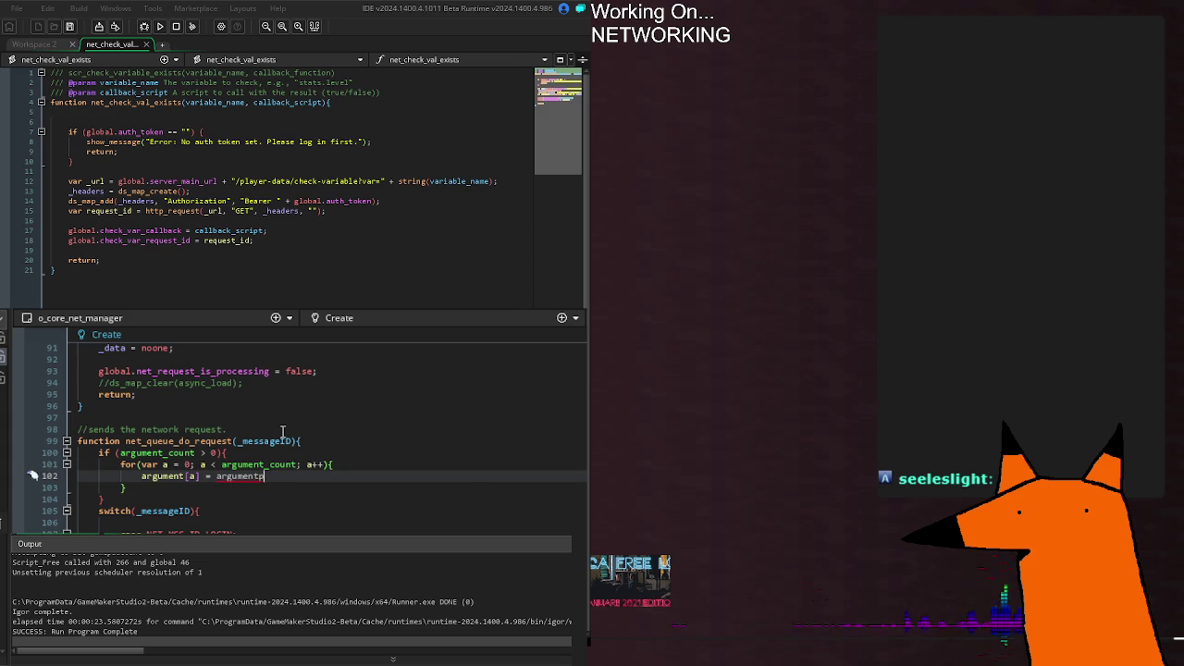
{"action": "type", "text": ";"}
{"action": "key", "text": "BackSpace"}
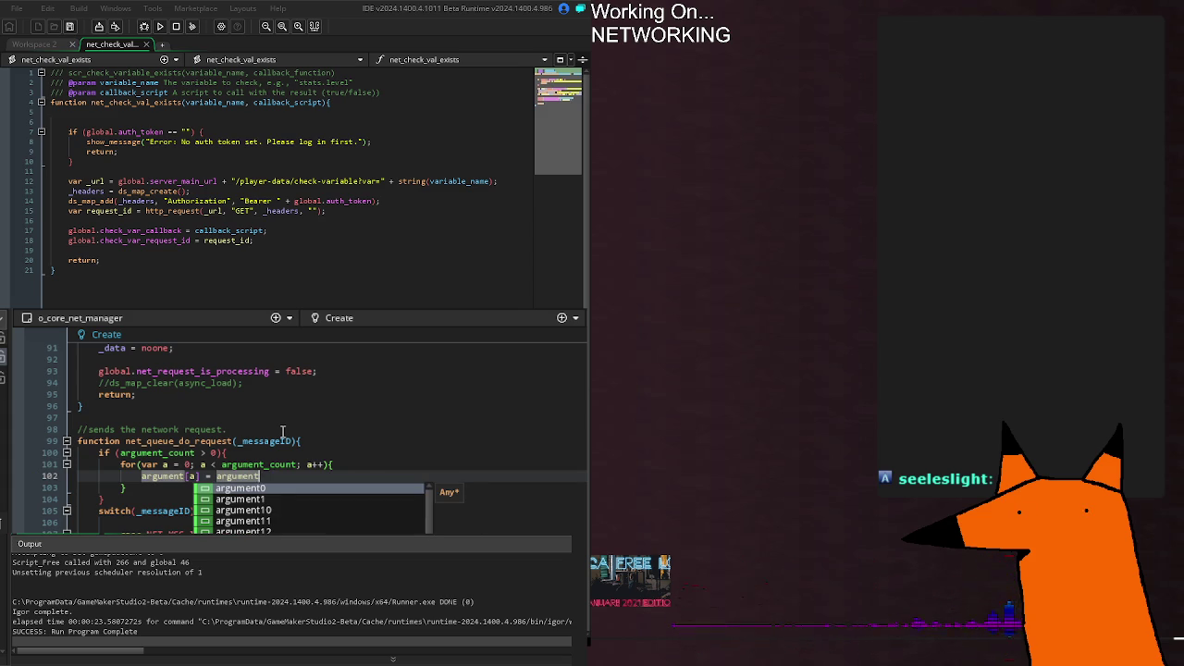
{"action": "type", "text": "[a];"}
{"action": "key", "text": "BackSpace"}
{"action": "key", "text": "BackSpace"}
{"action": "key", "text": "BackSpace"}
{"action": "type", "text": "_"}
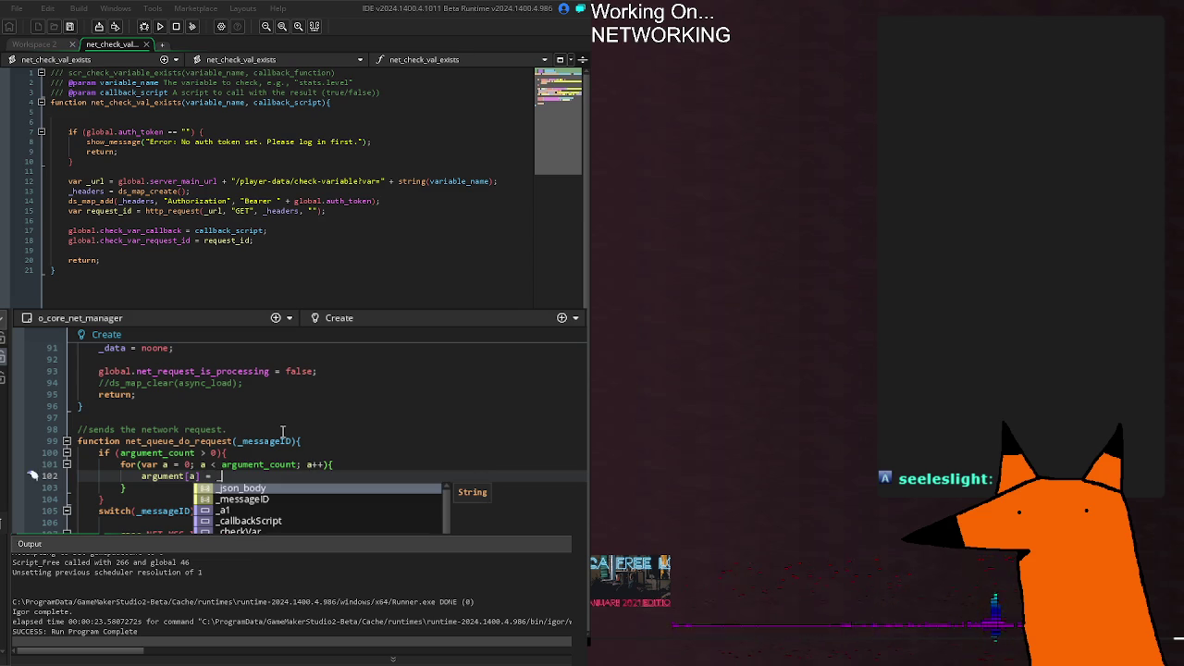
{"action": "type", "text": "arg"}
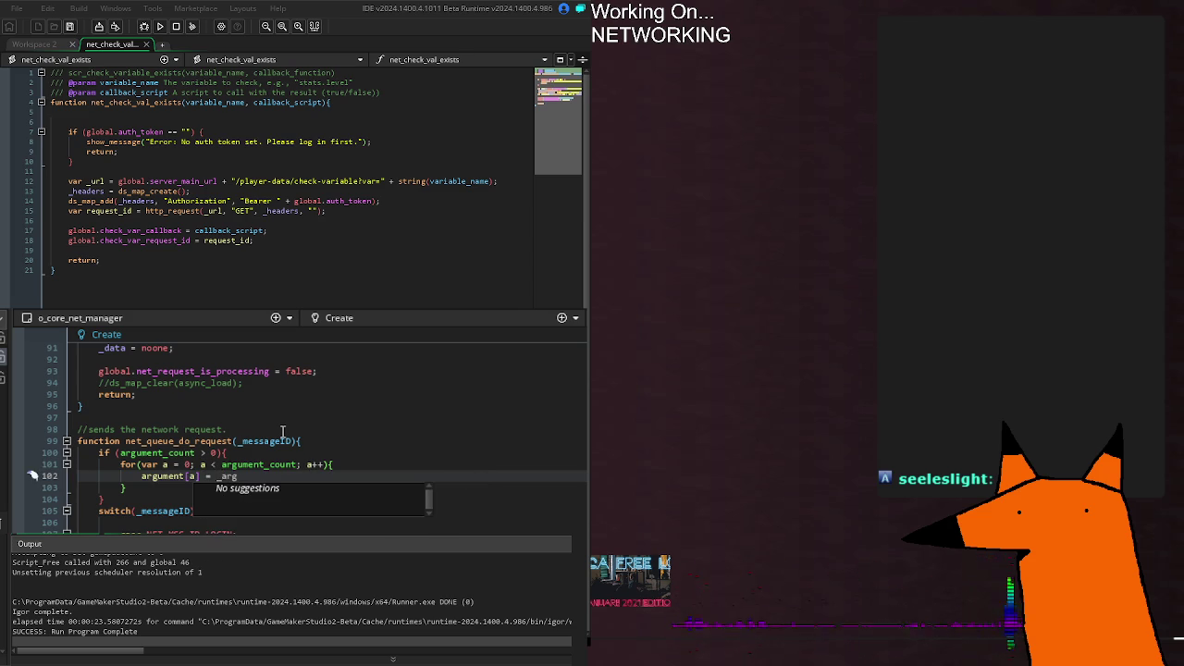
{"action": "type", "text": "Pass[0];"}
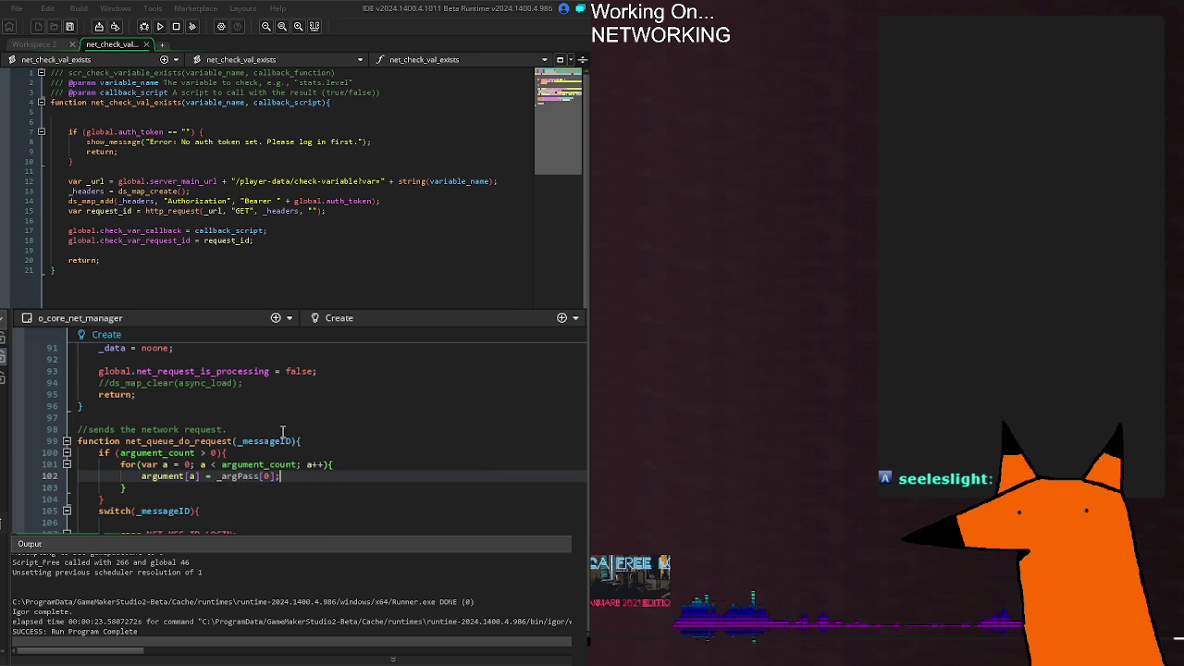
{"action": "right_click", "coordinate": [283, 432]}
{"action": "double_click", "coordinate": [265, 475]}
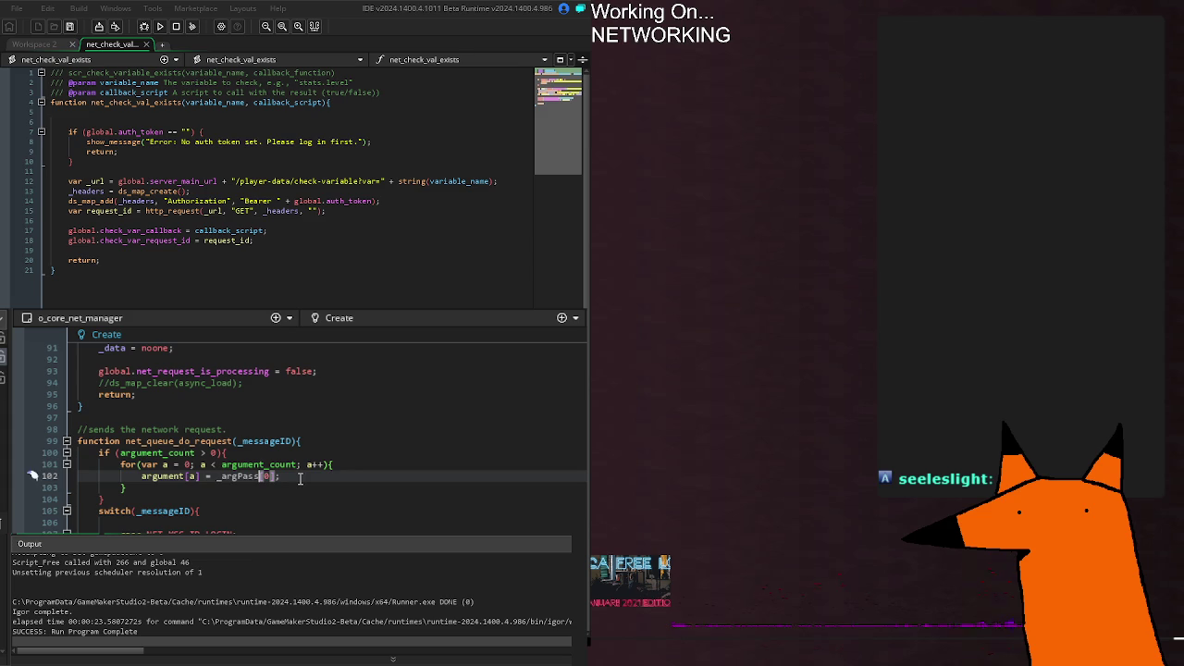
{"action": "type", "text": "A"}
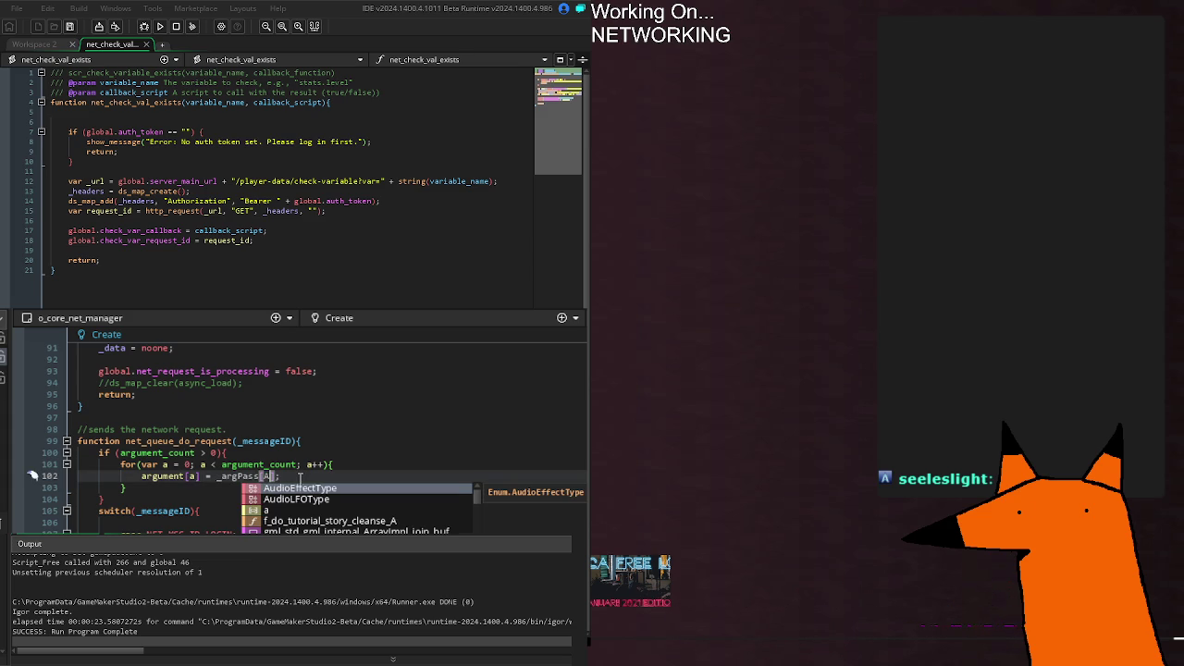
{"action": "key", "text": "BackSpace"}
{"action": "type", "text": "a"}
{"action": "key", "text": "Escape"}
{"action": "double_click", "coordinate": [239, 476]}
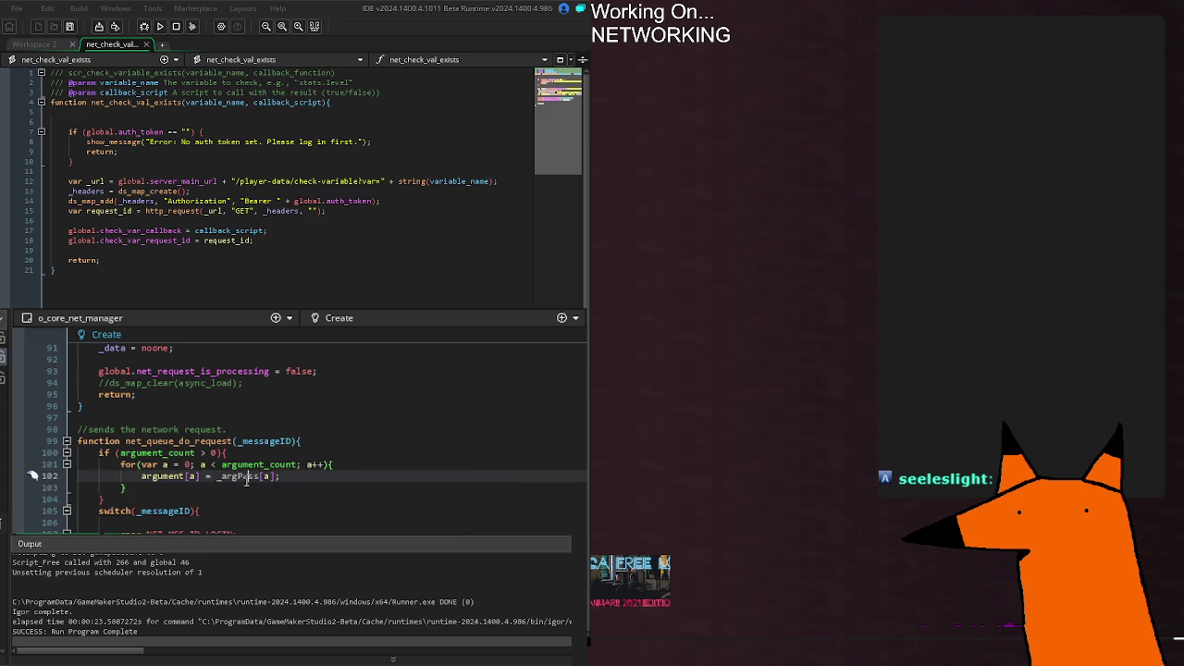
{"action": "scroll", "coordinate": [32, 476], "scroll_direction": "up", "scroll_amount": 20}
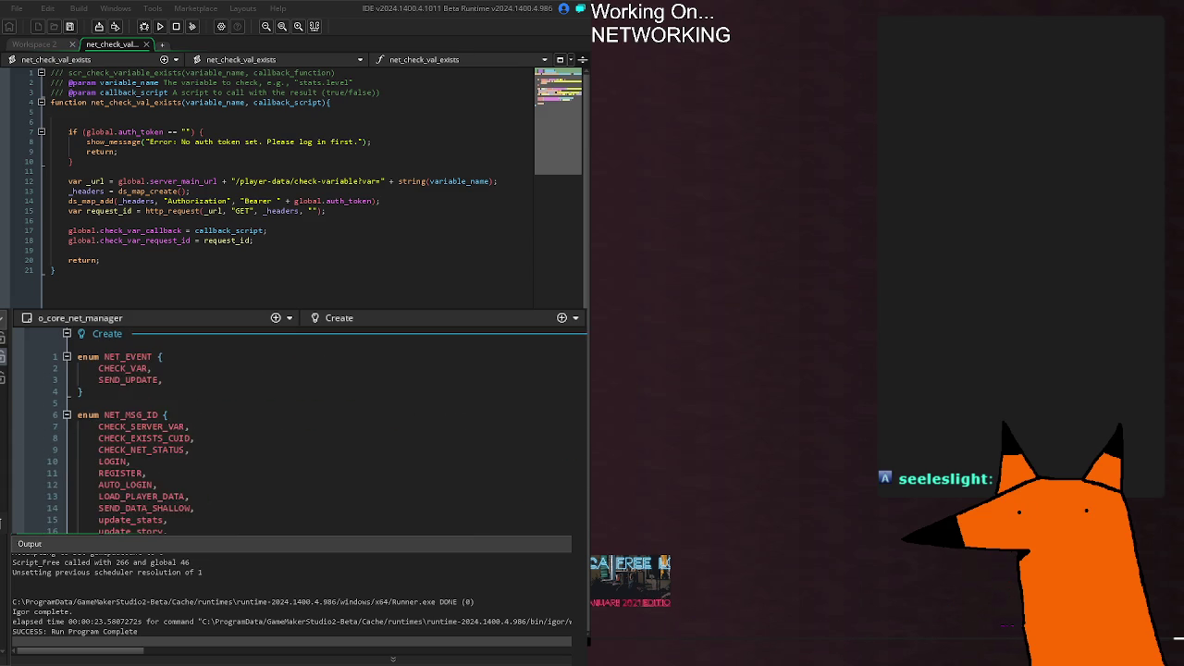
Step: Scroll down to the Step event and place the cursor on the _a1 condition at line 10
{"action": "scroll", "coordinate": [199, 437], "scroll_direction": "down", "scroll_amount": 2}
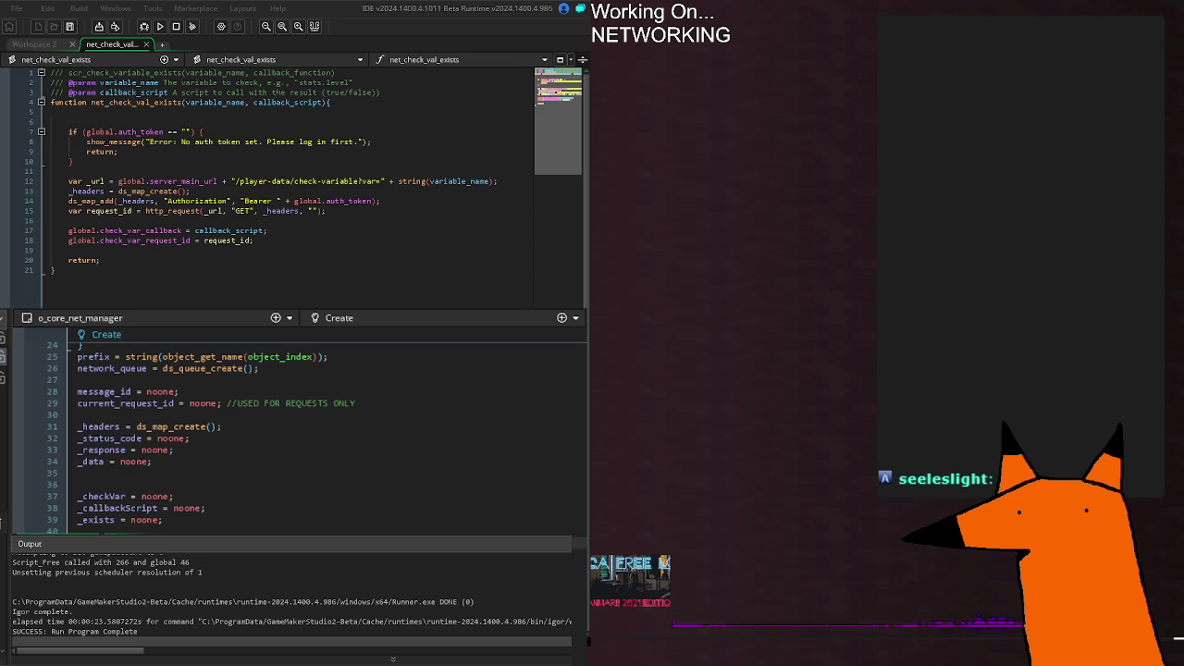
{"action": "scroll", "coordinate": [192, 521], "scroll_direction": "down", "scroll_amount": 20}
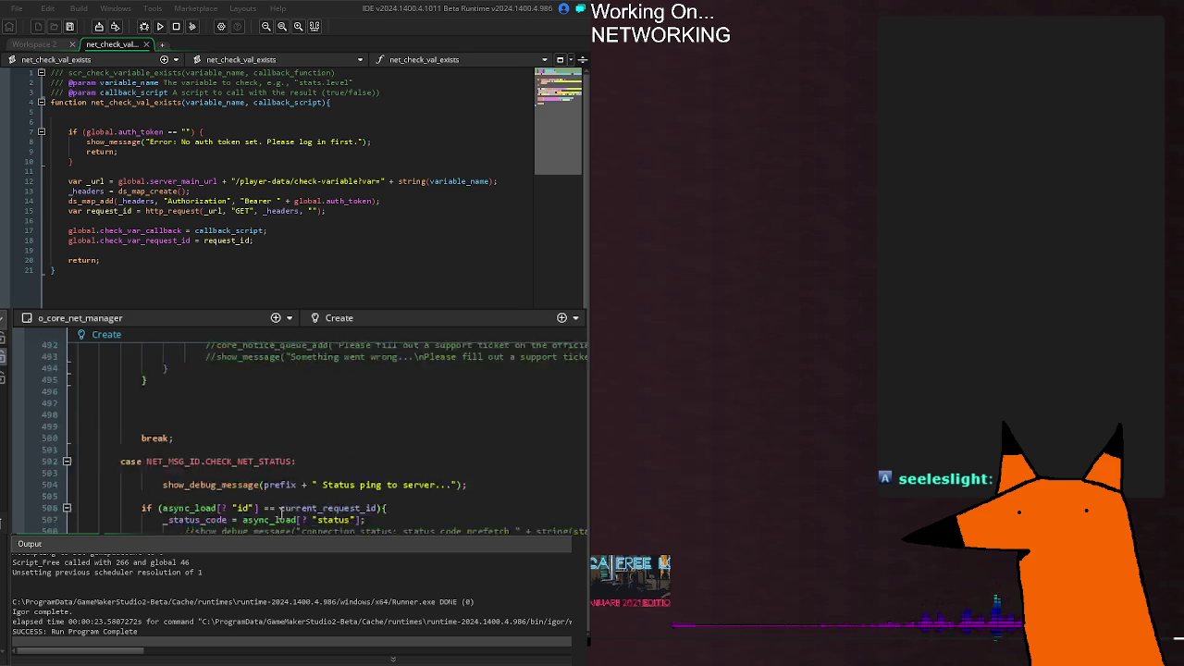
{"action": "scroll", "coordinate": [300, 516], "scroll_direction": "up", "scroll_amount": 5}
{"action": "scroll", "coordinate": [301, 516], "scroll_direction": "down", "scroll_amount": 4}
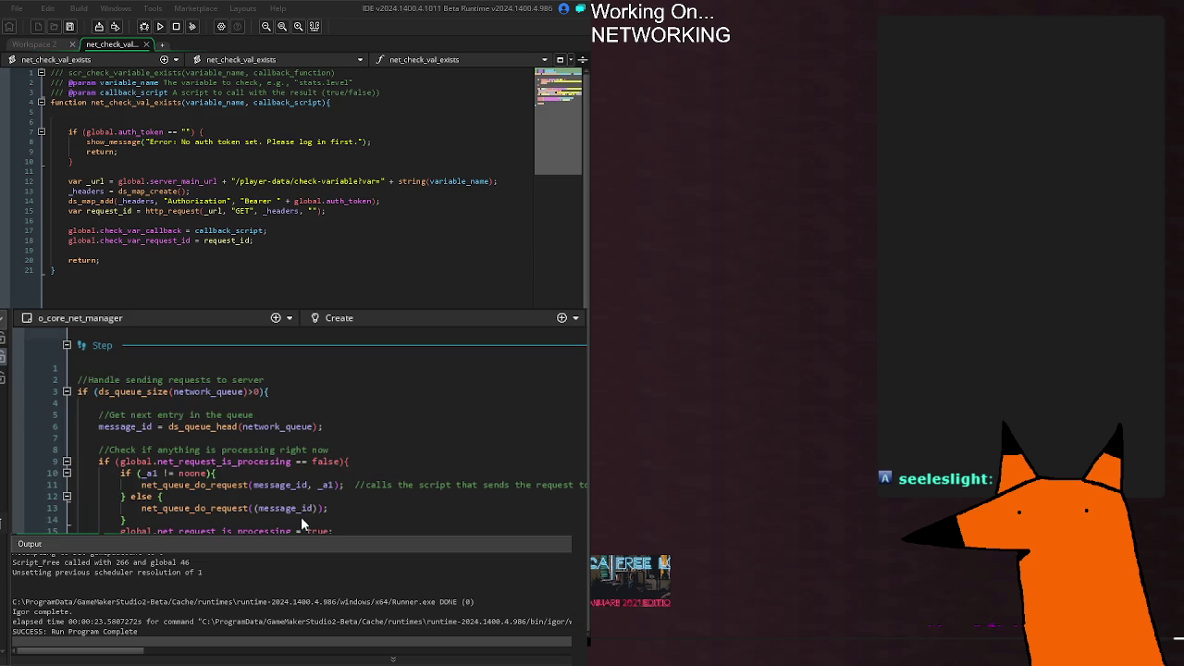
{"action": "left_click", "coordinate": [213, 472]}
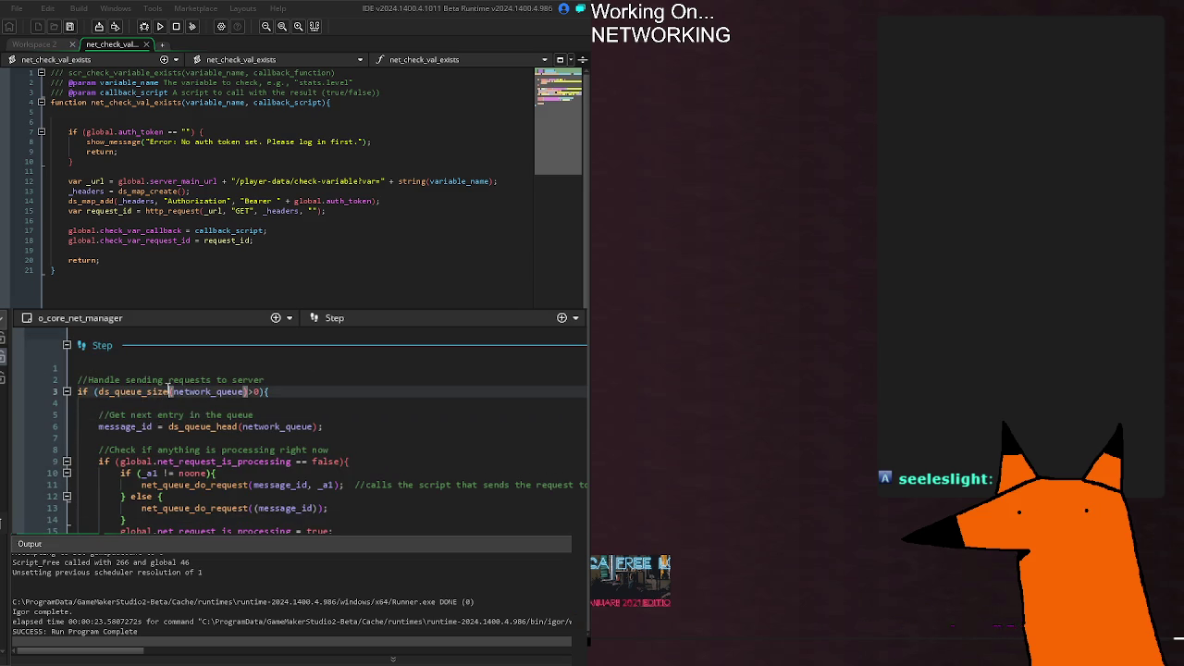
Step: Make line 10 test _argPass[0] against noone, removing the stray '= noone;' fragment
{"action": "left_click", "coordinate": [132, 473]}
{"action": "key", "text": "BackSpace"}
{"action": "key", "text": "ctrl+z"}
{"action": "double_click", "coordinate": [148, 472]}
{"action": "type", "text": "_argPass[0] = noone;"}
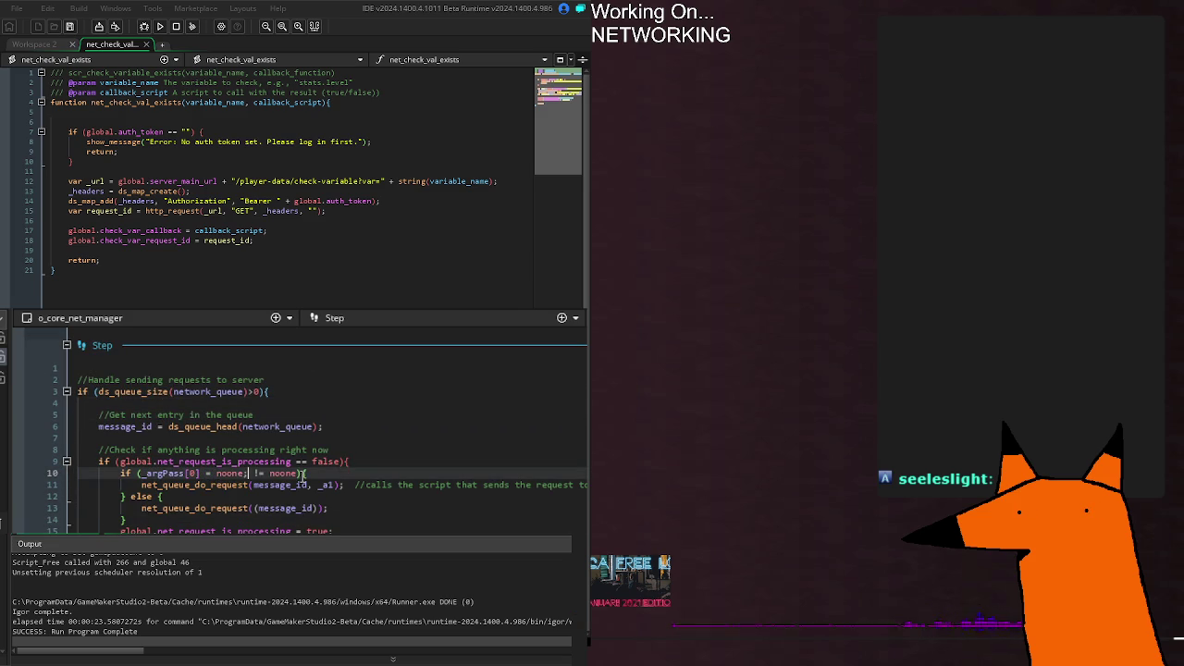
{"action": "key", "text": "ctrl+z"}
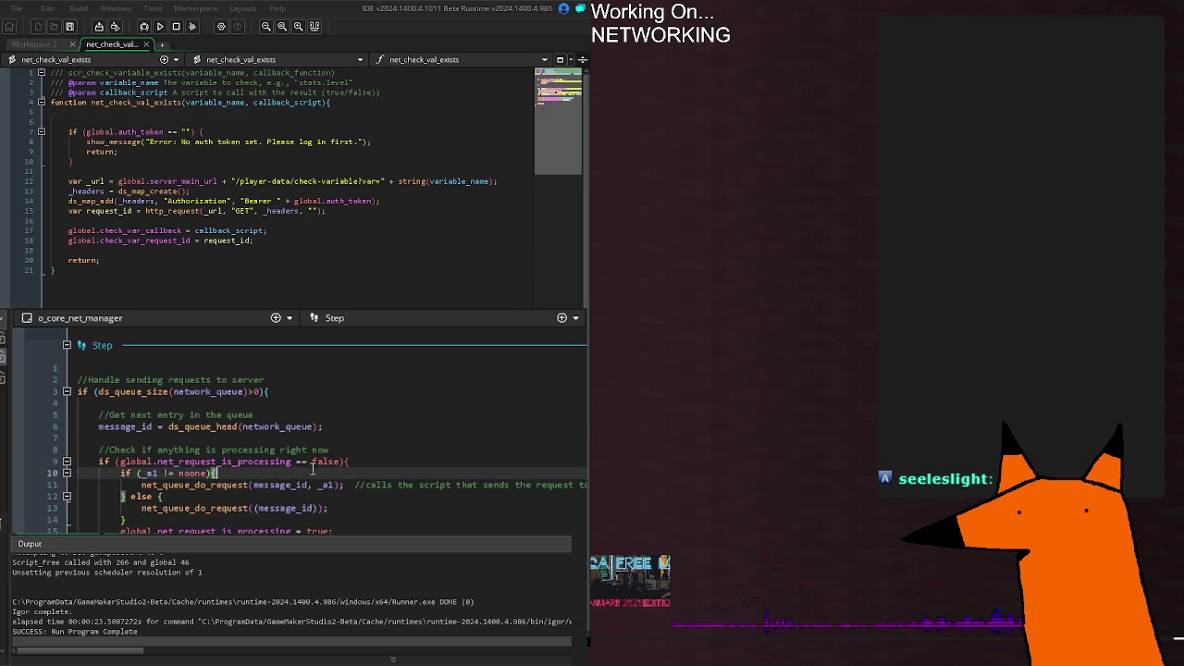
{"action": "double_click", "coordinate": [148, 473]}
{"action": "key", "text": "ctrl+v"}
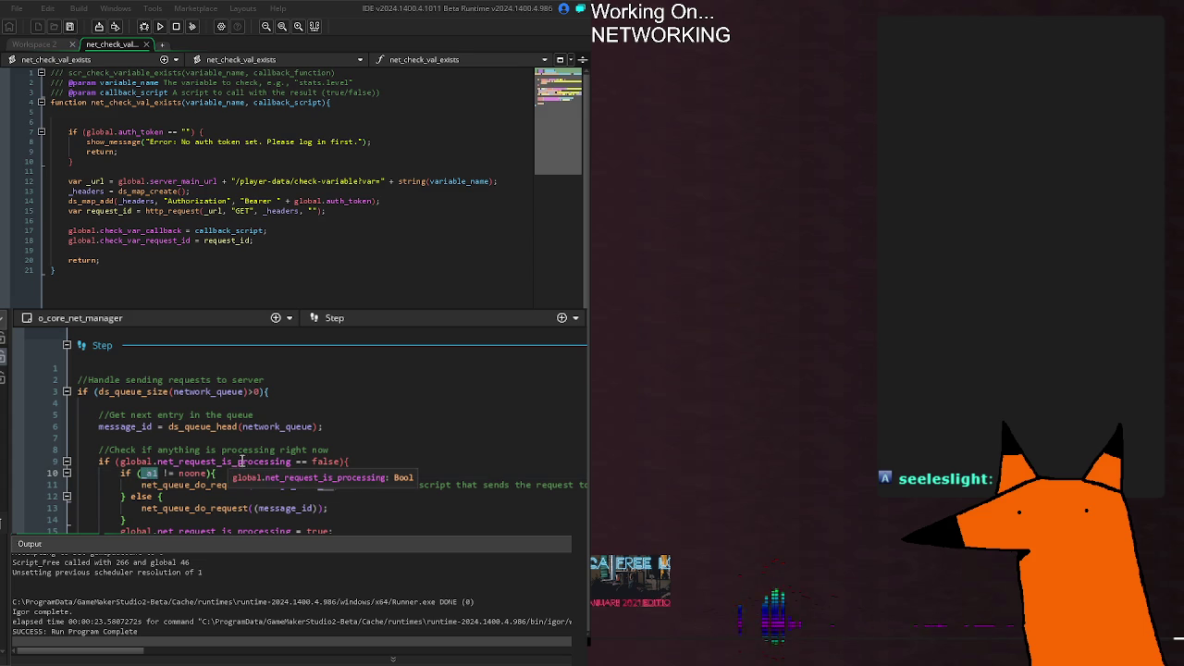
{"action": "left_click_drag", "start_coordinate": [251, 473], "coordinate": [186, 473]}
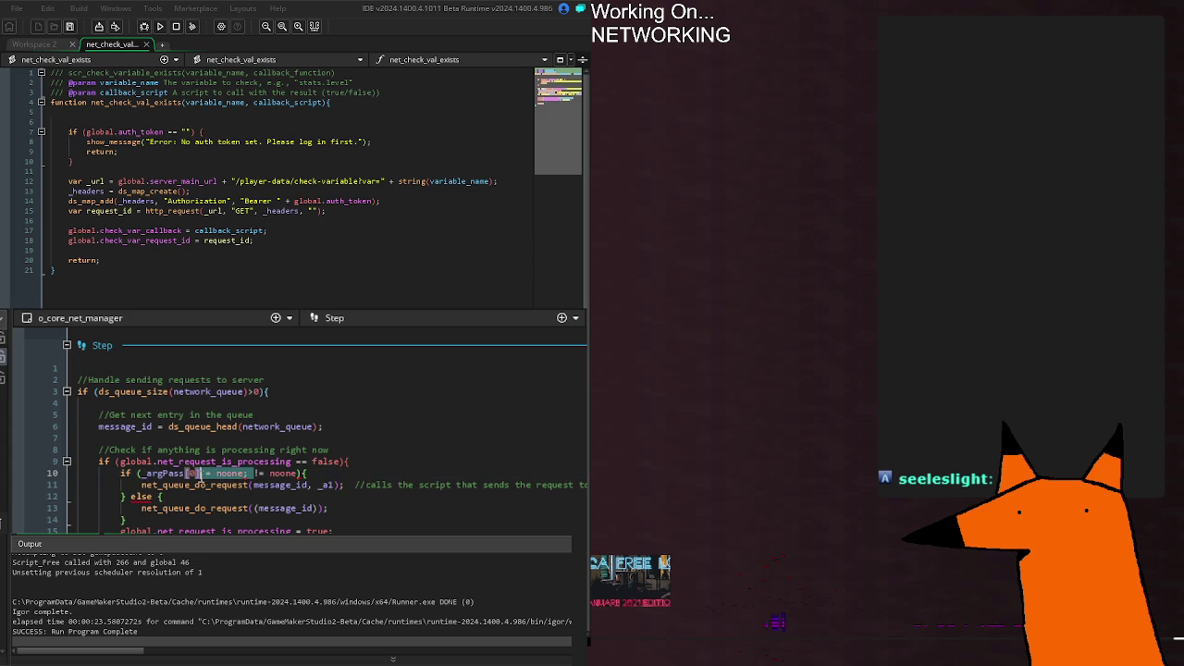
{"action": "key", "text": "BackSpace"}
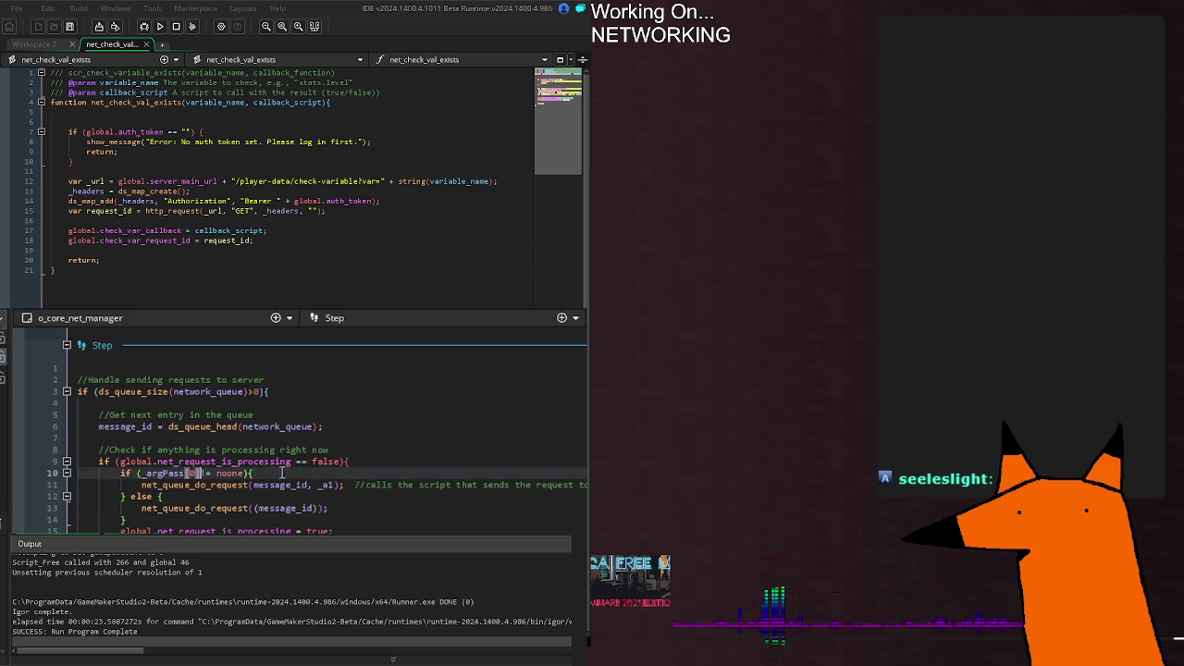
Step: Replace the _a1 argument on line 11 with argPass[0]
{"action": "left_click", "coordinate": [323, 485]}
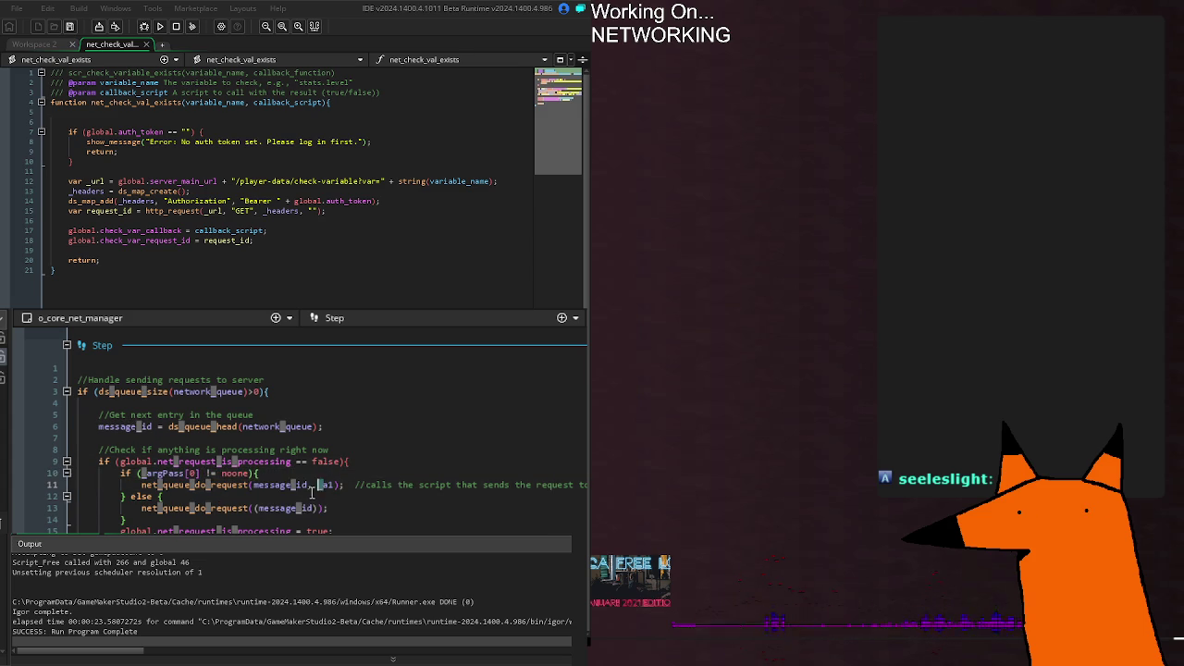
{"action": "type", "text": "_argPass[0] = noone;"}
{"action": "key", "text": "ctrl+z"}
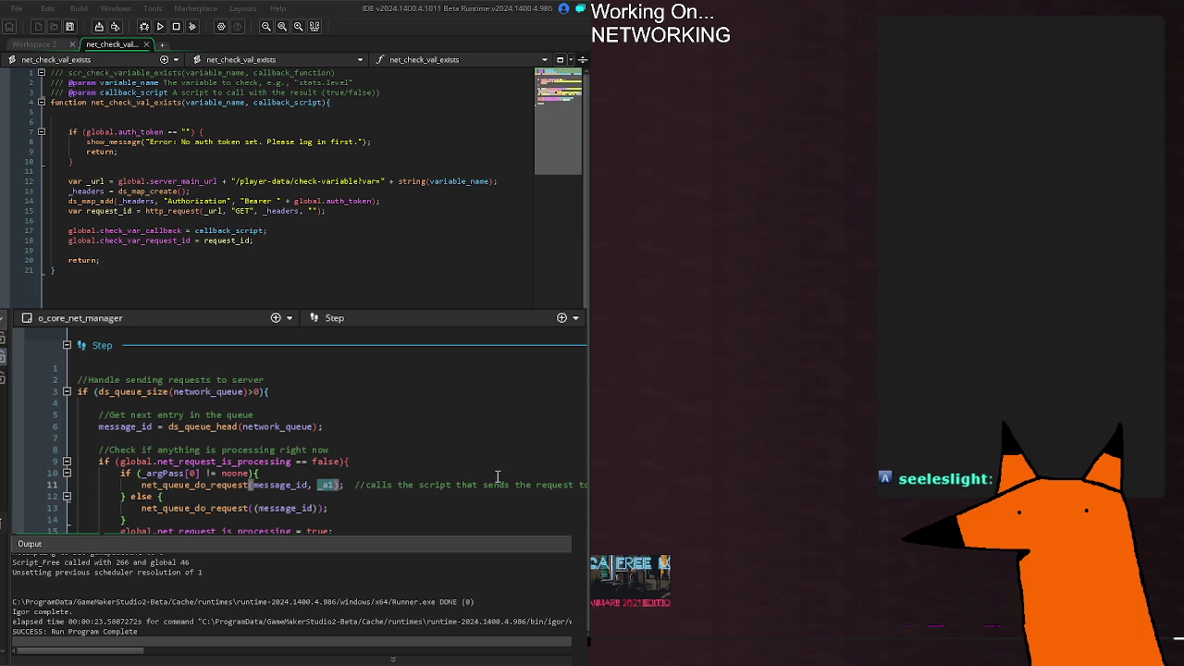
{"action": "key", "text": "BackSpace"}
{"action": "key", "text": "BackSpace"}
{"action": "key", "text": "BackSpace"}
{"action": "type", "text": "argPass[0"}
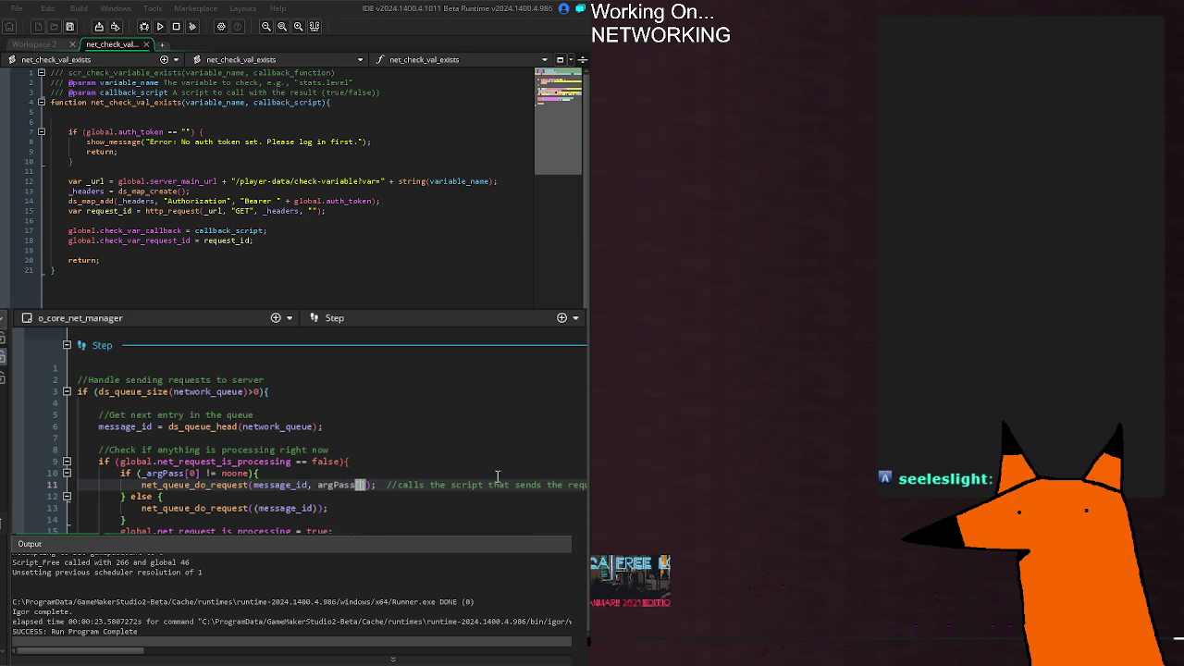
{"action": "type", "text": "]"}
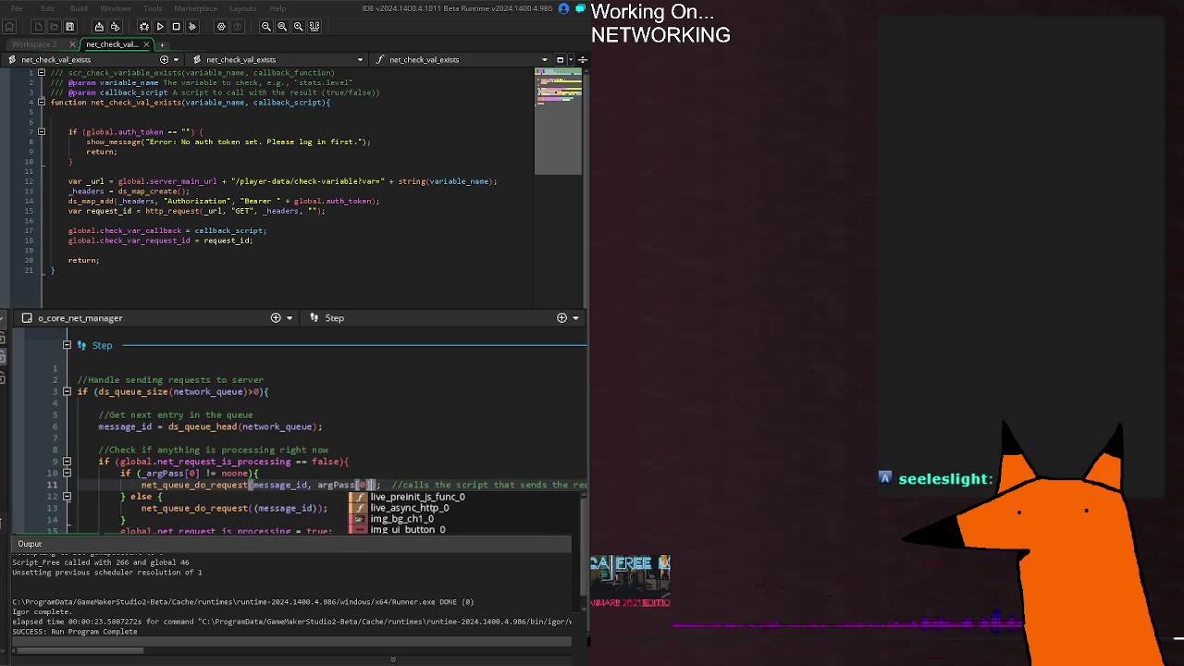
{"action": "key", "text": "Escape"}
{"action": "key", "text": "Up"}
{"action": "key", "text": "Up"}
Step: Add 'for(var a = 0; a < array_length(_argPass); a++){' and paste the net_queue_do_request call inside
{"action": "type", "text": "{"}
{"action": "key", "text": "Return"}
{"action": "key", "text": "Return"}
{"action": "key", "text": "Return"}
{"action": "key", "text": "Up"}
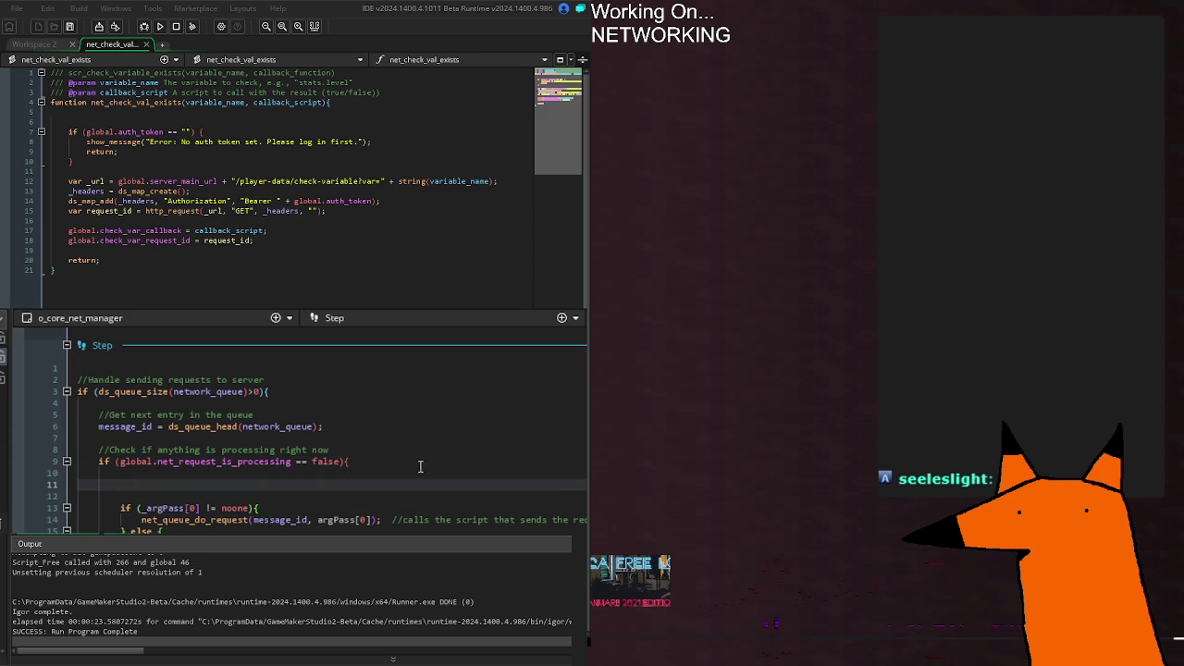
{"action": "type", "text": "for(var a = 0; a < _ar"}
{"action": "type", "text": "g"}
{"action": "key", "text": "Tab"}
{"action": "key", "text": "BackSpace"}
{"action": "key", "text": "BackSpace"}
{"action": "key", "text": "BackSpace"}
{"action": "key", "text": "BackSpace"}
{"action": "key", "text": "BackSpace"}
{"action": "key", "text": "BackSpace"}
{"action": "type", "text": "array_lk"}
{"action": "key", "text": "BackSpace"}
{"action": "type", "text": "ength(a"}
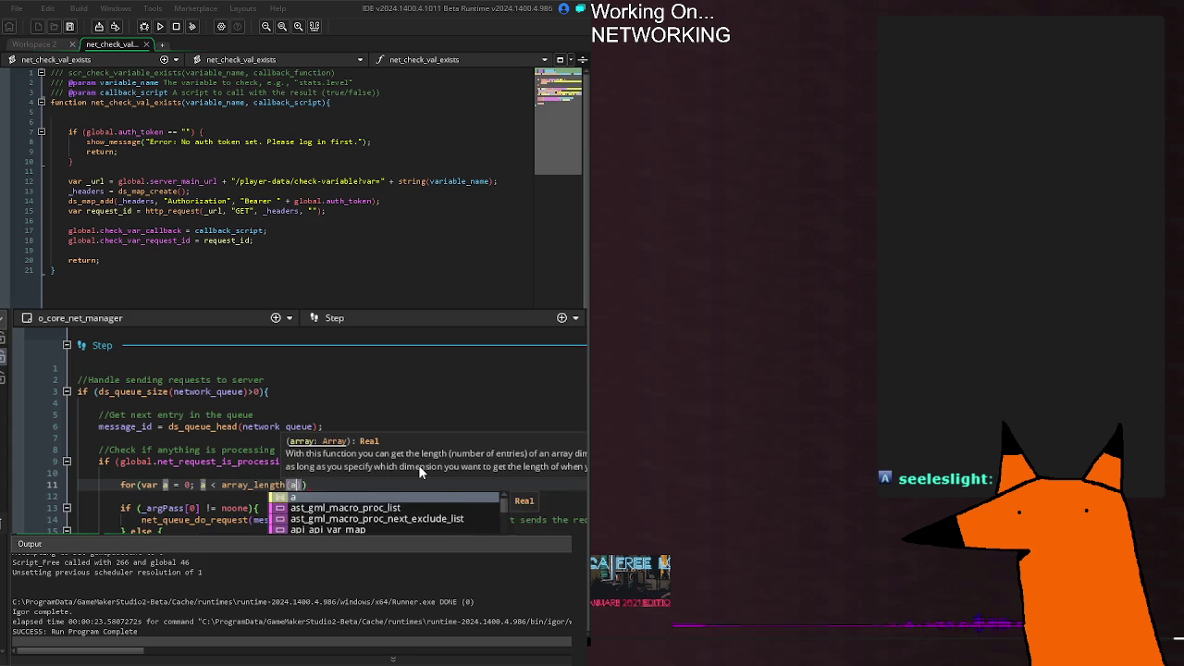
{"action": "key", "text": "BackSpace"}
{"action": "type", "text": "_"}
{"action": "key", "text": "Tab"}
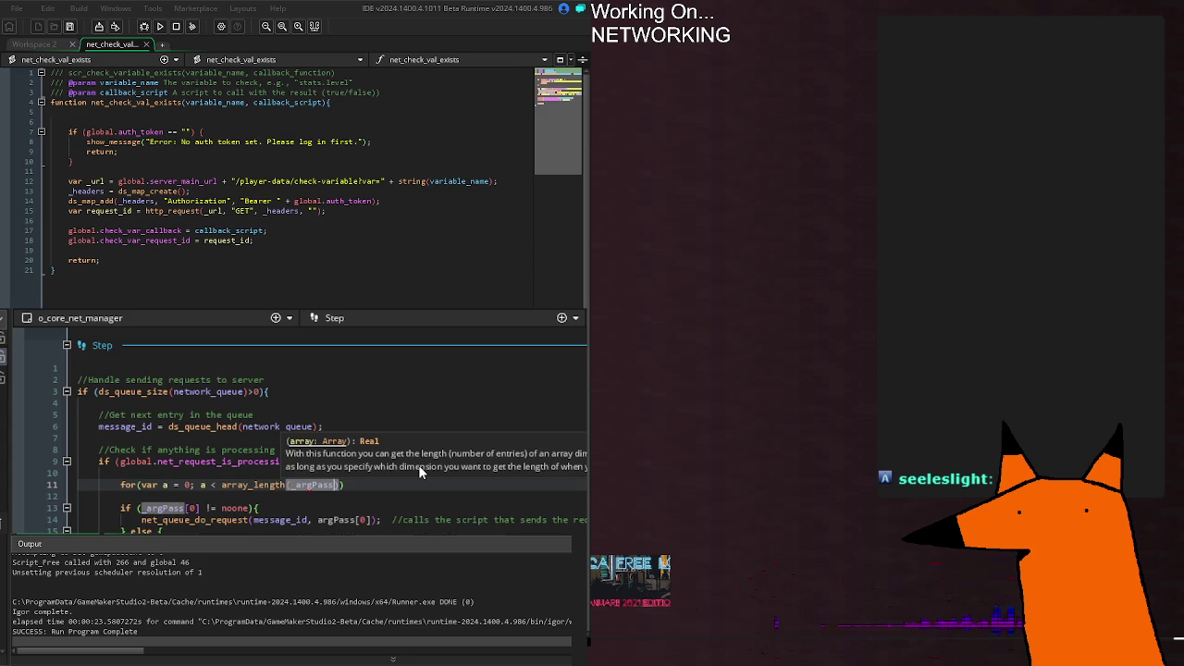
{"action": "type", "text": "); a++)"}
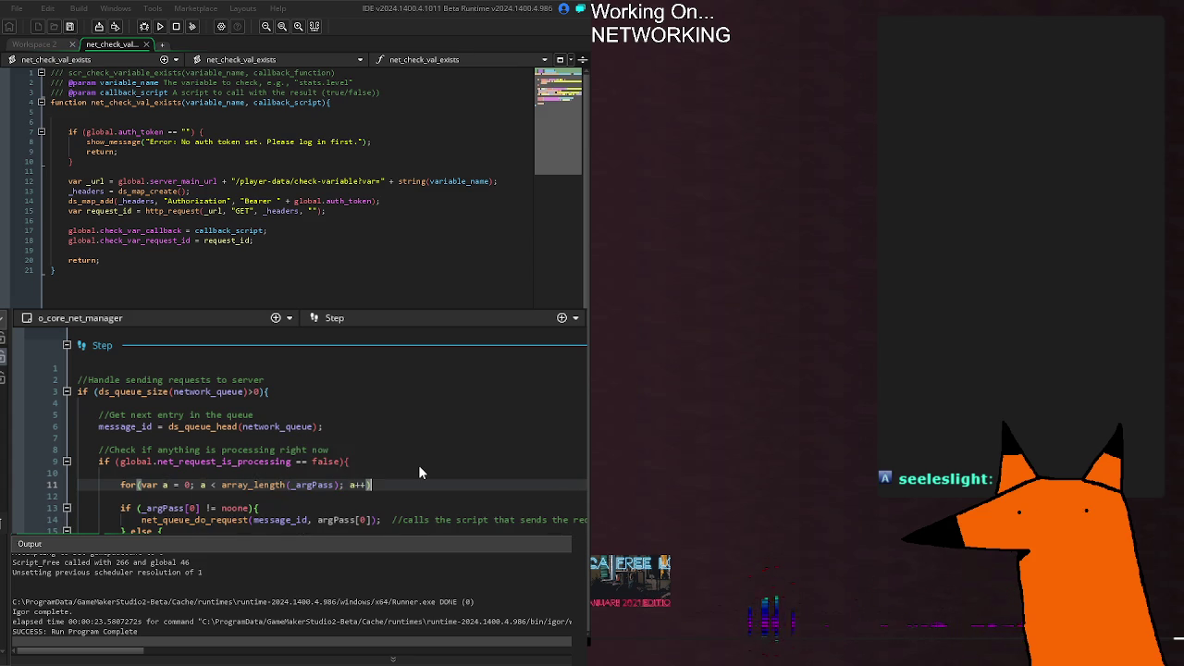
{"action": "type", "text": "{"}
{"action": "key", "text": "Return"}
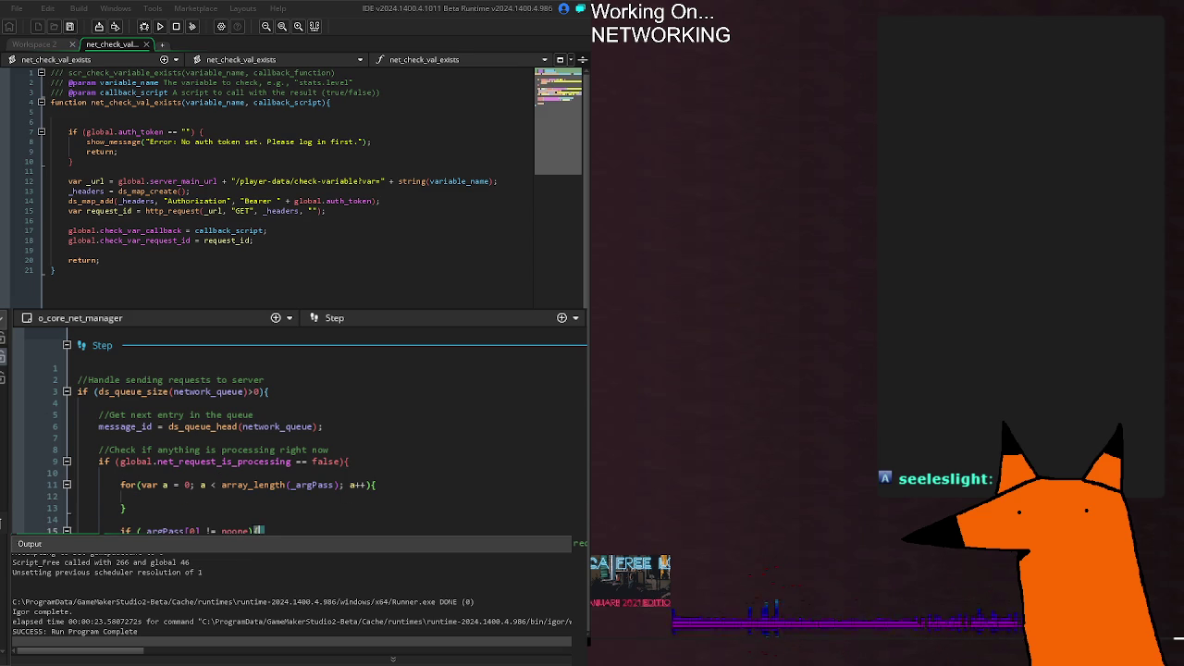
{"action": "key", "text": "ctrl+v"}
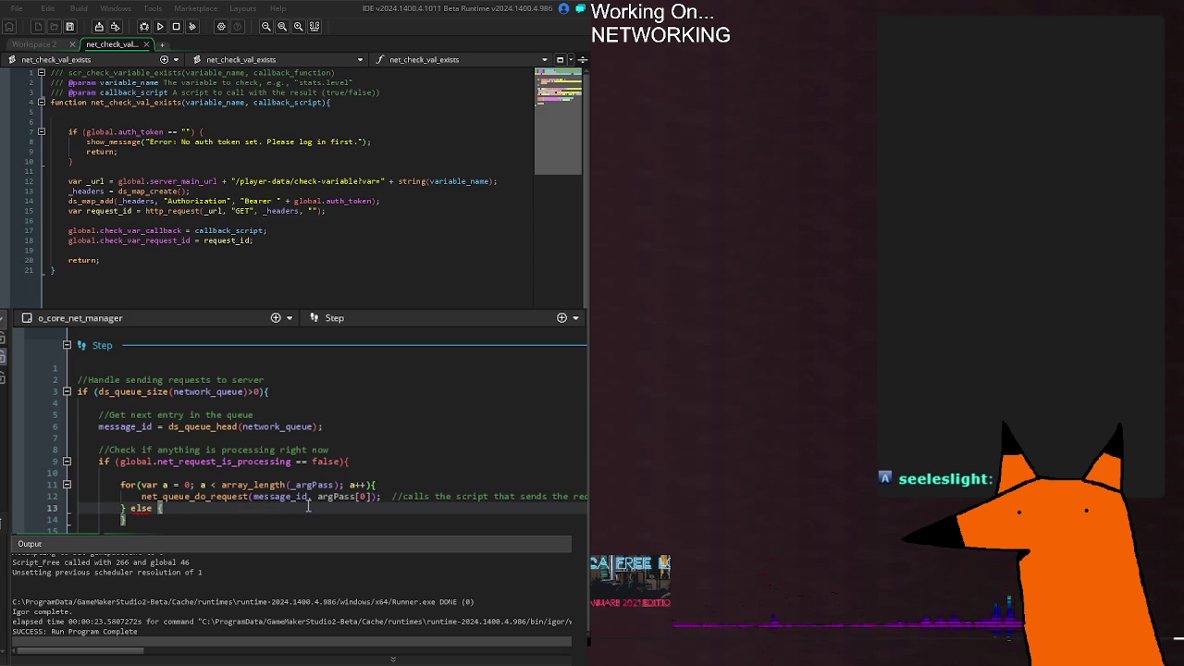
{"action": "double_click", "coordinate": [337, 497]}
{"action": "scroll", "coordinate": [395, 521], "scroll_direction": "up", "scroll_amount": 15}
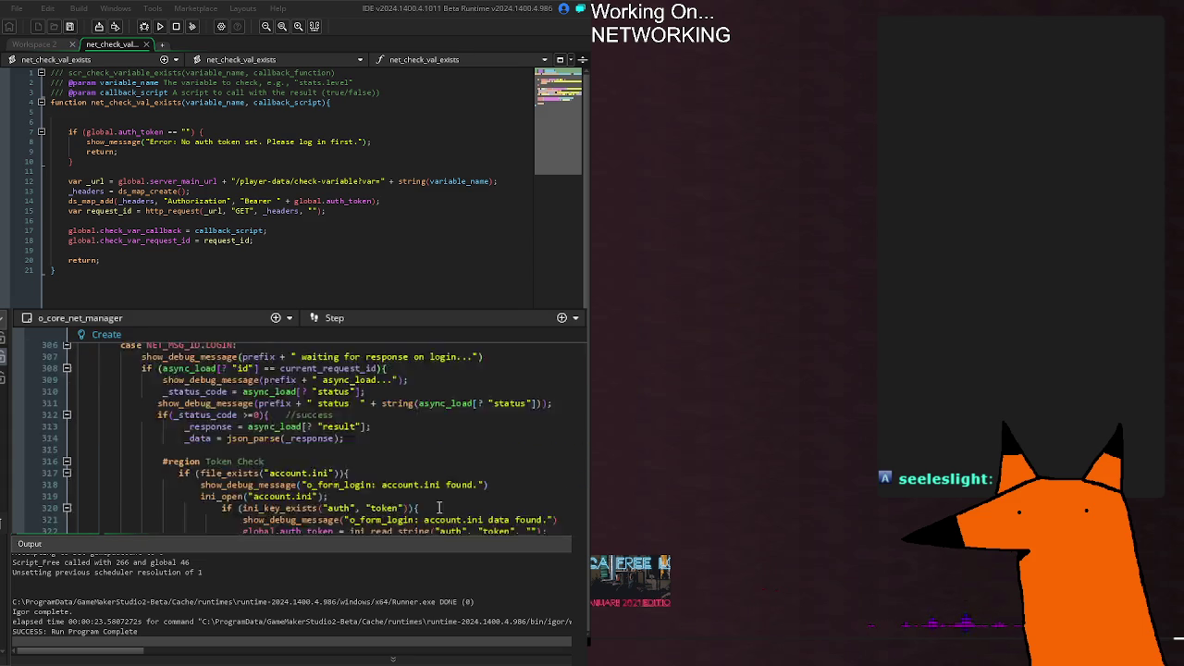
{"action": "scroll", "coordinate": [394, 521], "scroll_direction": "down", "scroll_amount": 15}
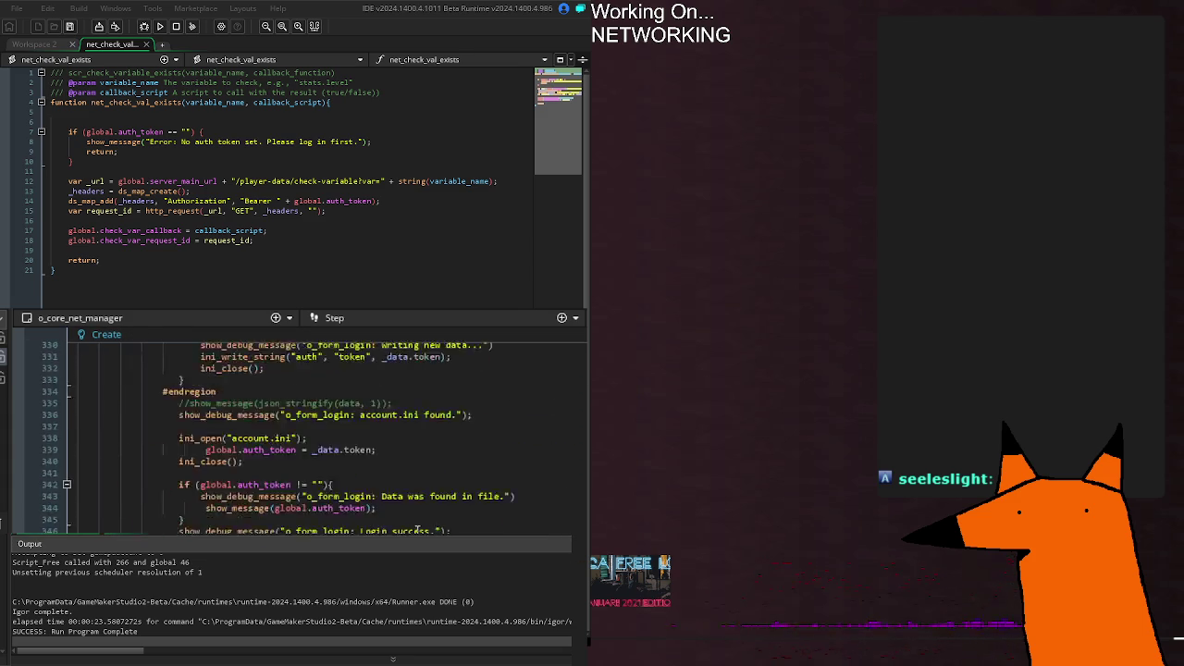
{"action": "scroll", "coordinate": [394, 521], "scroll_direction": "up", "scroll_amount": 5}
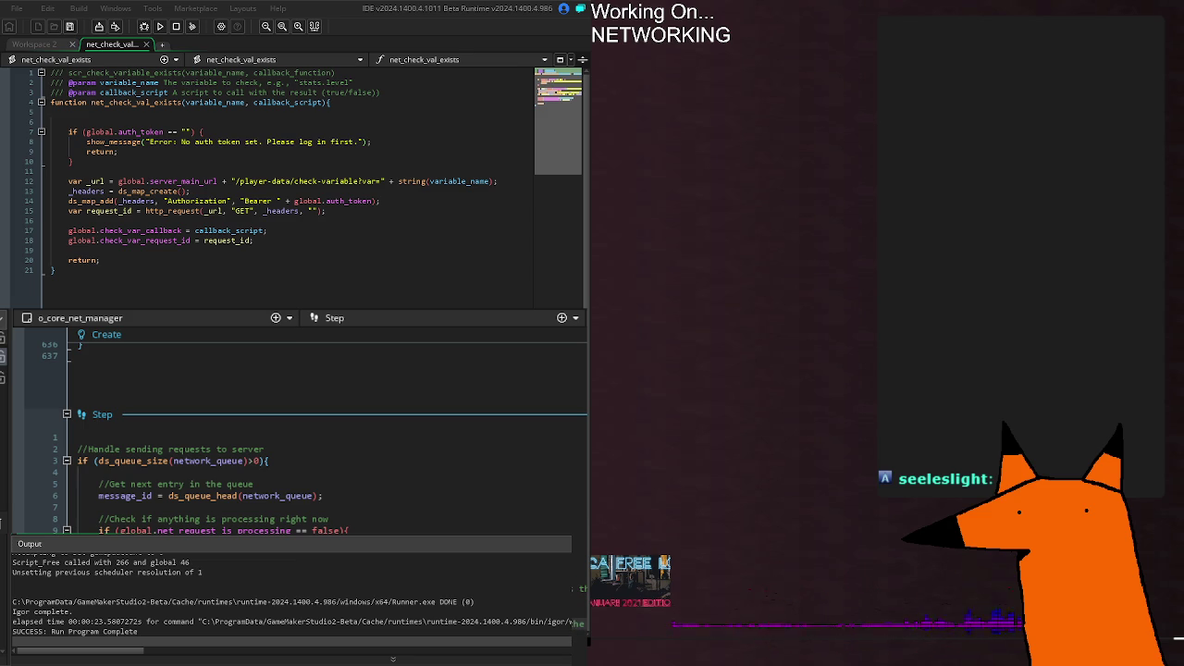
{"action": "left_click", "coordinate": [317, 495]}
{"action": "left_click", "coordinate": [125, 496]}
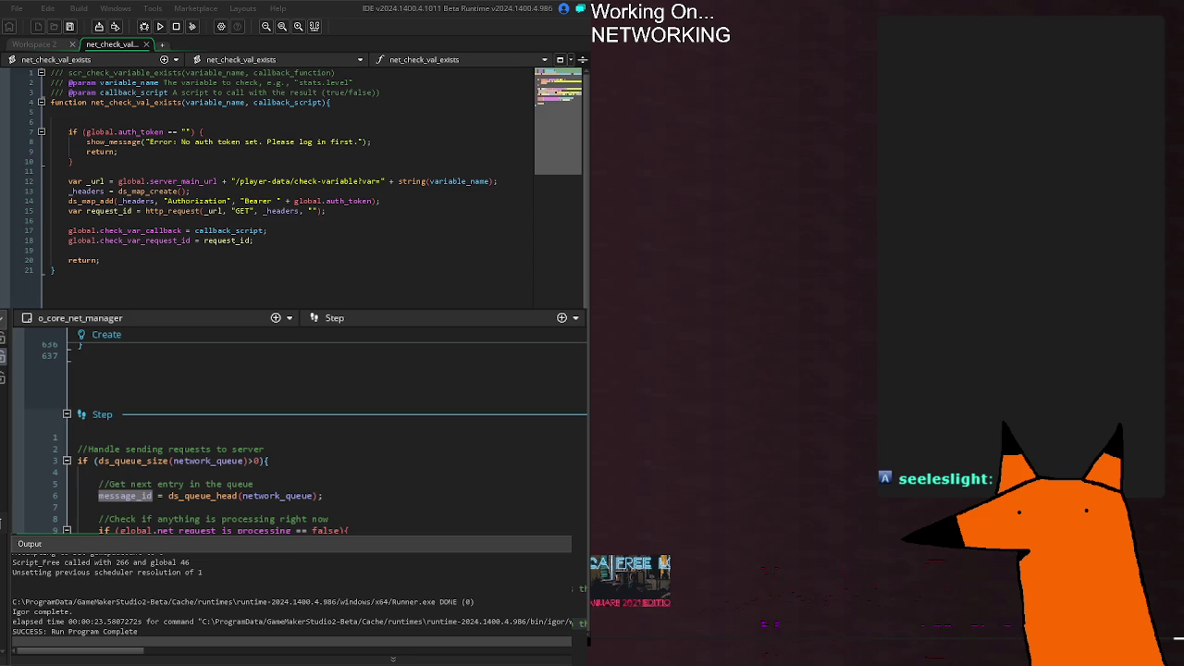
{"action": "left_click", "coordinate": [277, 483]}
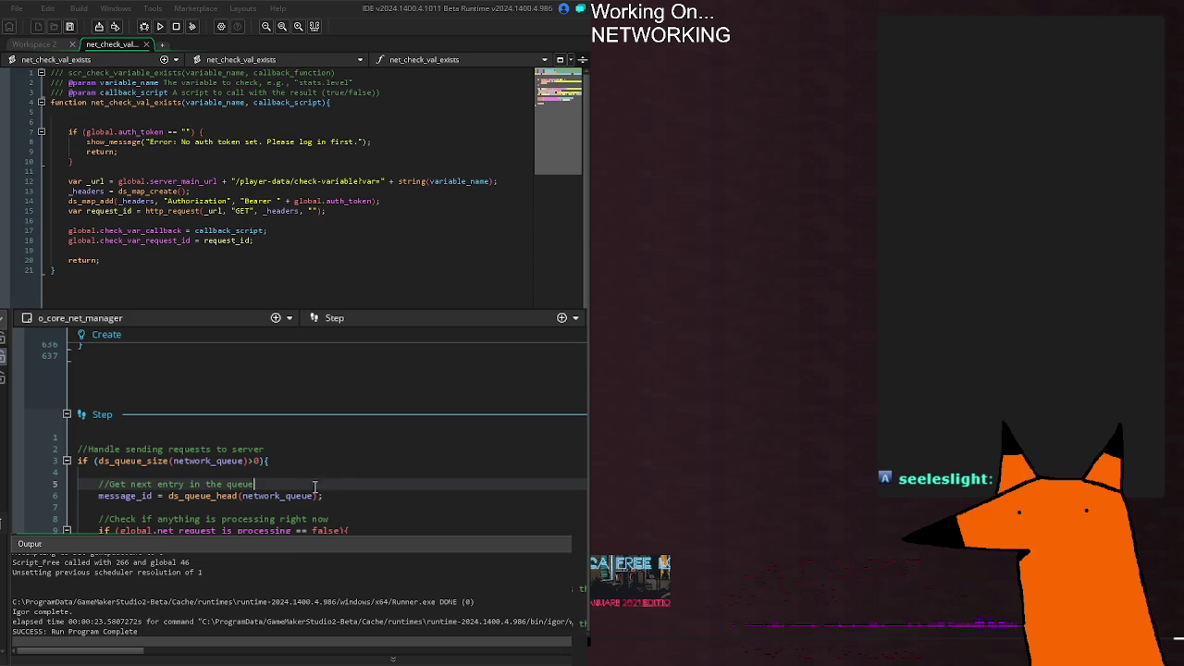
{"action": "key", "text": "Down"}
{"action": "key", "text": "Down"}
{"action": "key", "text": "Down"}
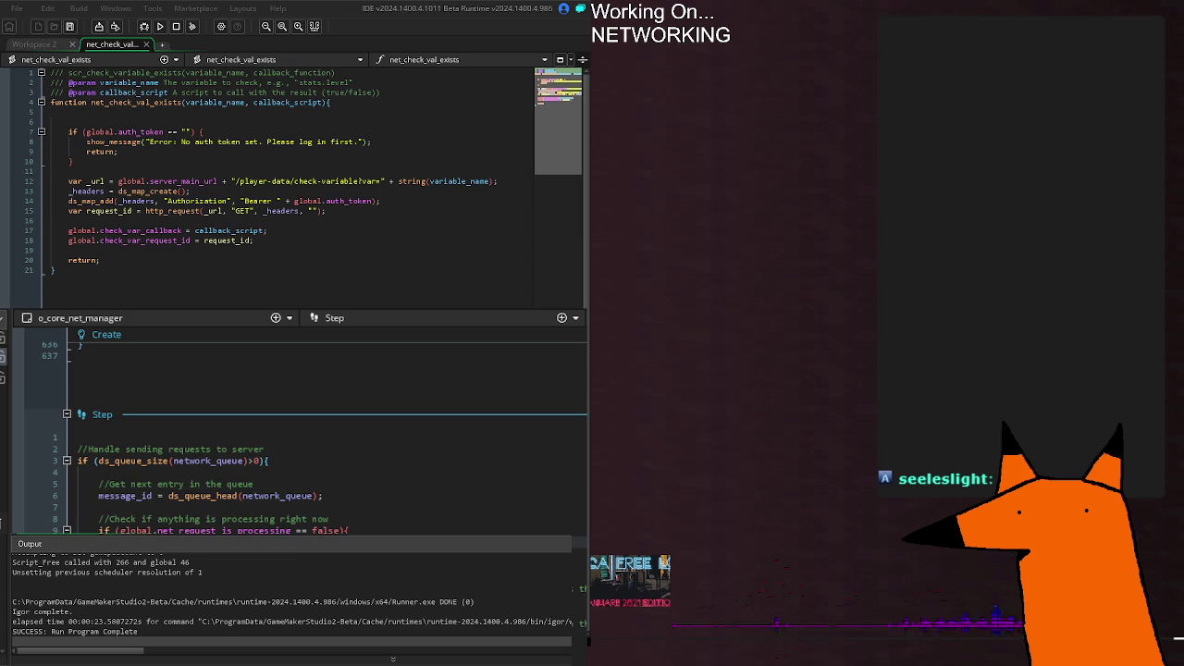
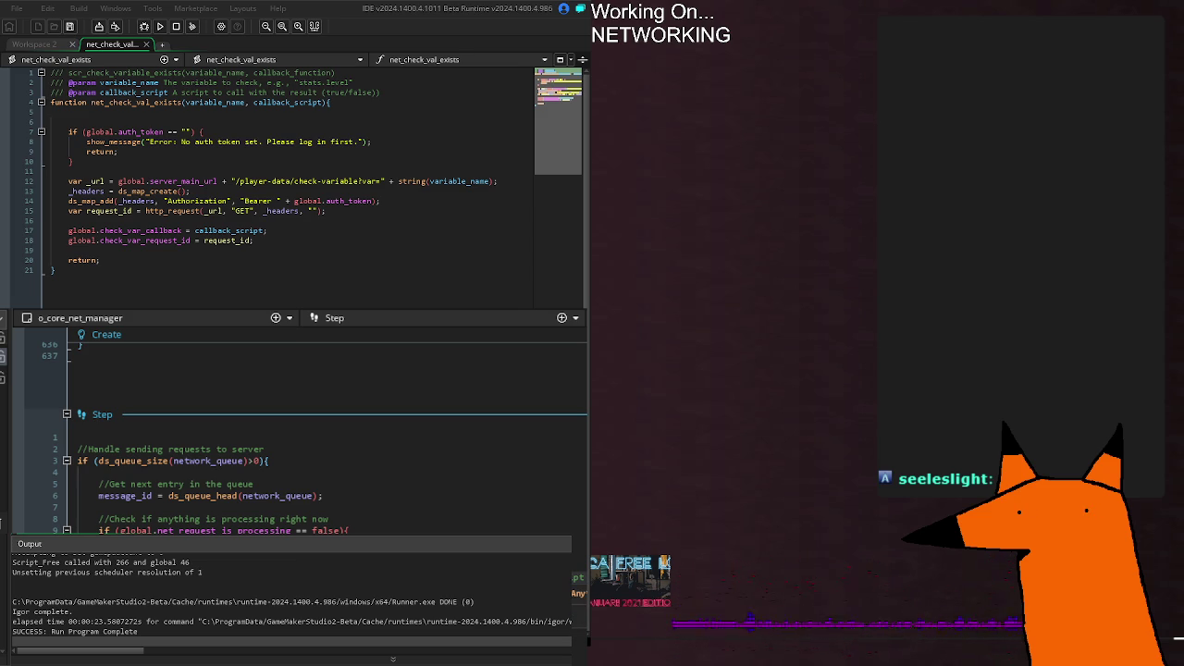
Step: Jump to net_queue_do_request and examine the argument-copy loop on lines 100–104, highlighting every use of argument
{"action": "key", "text": "F12"}
{"action": "left_click", "coordinate": [327, 383]}
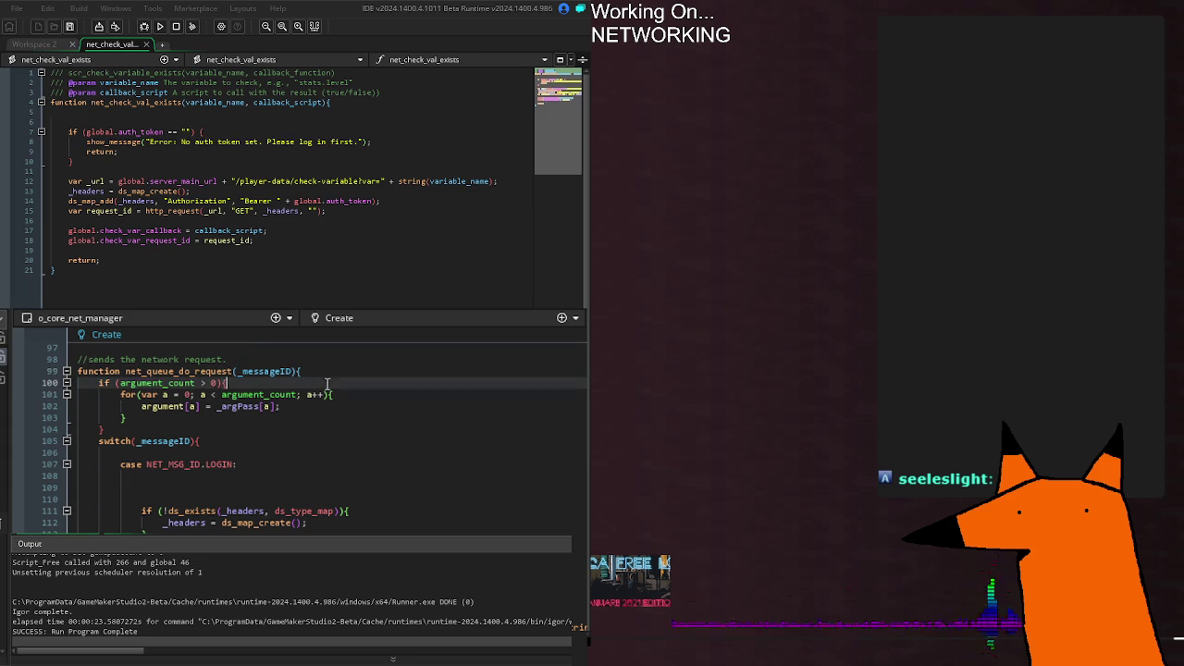
{"action": "left_click", "coordinate": [276, 429]}
{"action": "scroll", "coordinate": [251, 435], "scroll_direction": "up", "scroll_amount": 2}
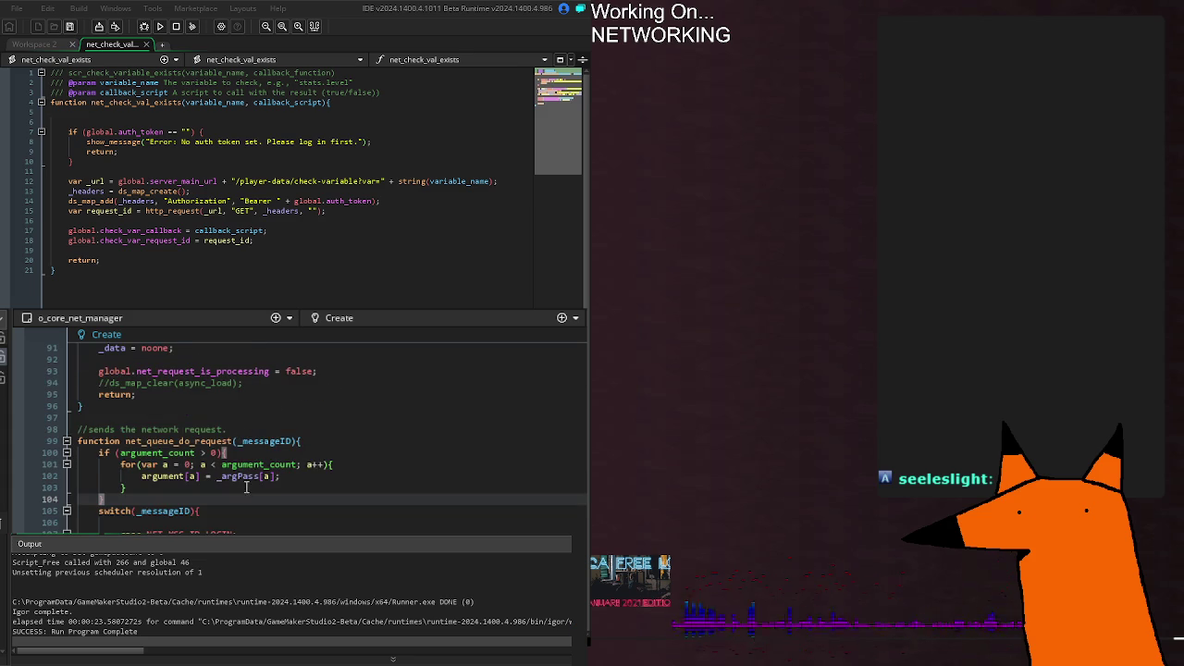
{"action": "double_click", "coordinate": [165, 476]}
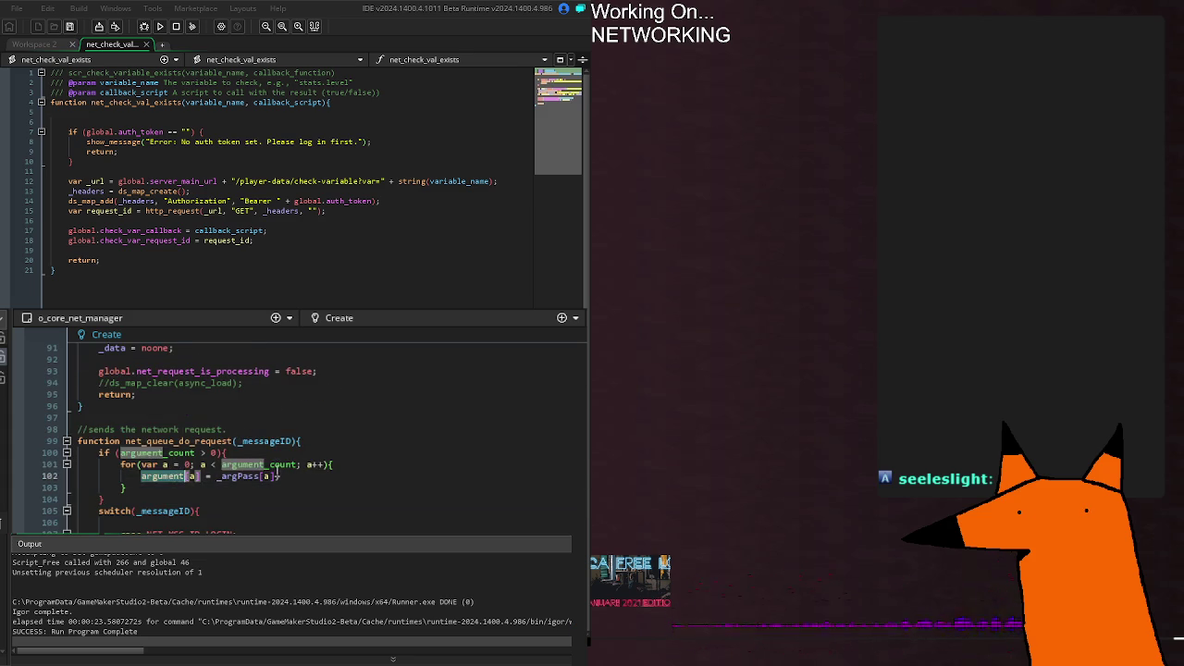
{"action": "left_click", "coordinate": [258, 475]}
{"action": "left_click", "coordinate": [330, 499]}
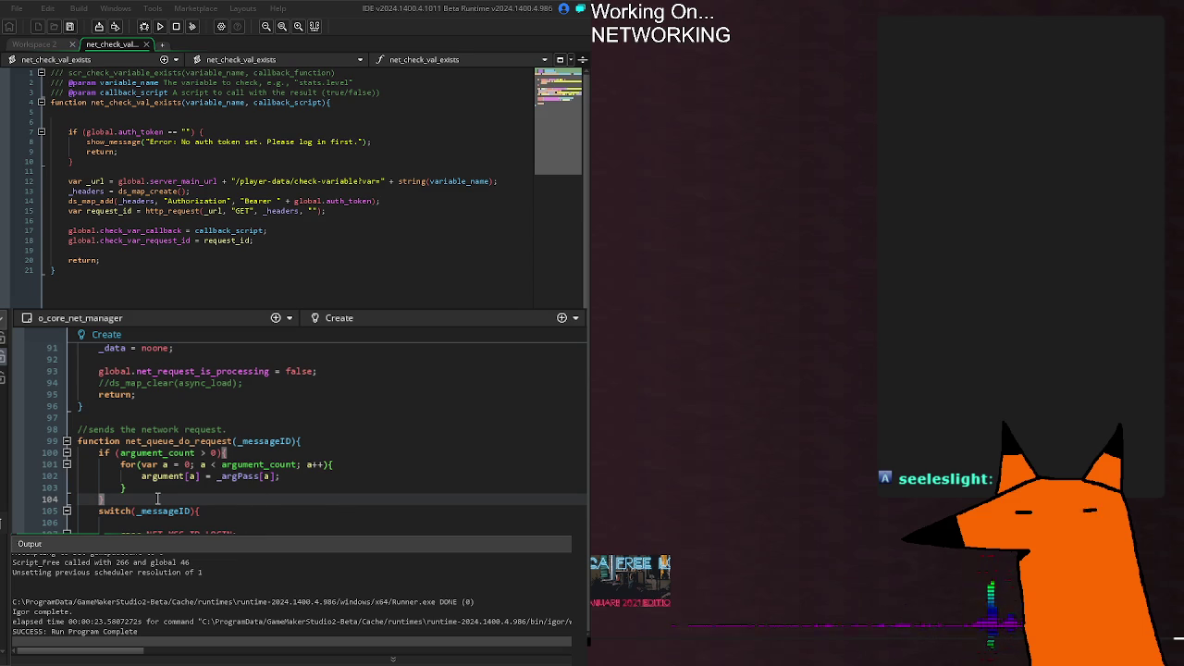
Step: Inspect SEND_DATA_SHALLOW lines 259 and 262, leaving a stray 6 on line 262, then rebuild
{"action": "scroll", "coordinate": [157, 499], "scroll_direction": "down", "scroll_amount": 14}
{"action": "scroll", "coordinate": [184, 514], "scroll_direction": "down", "scroll_amount": 14}
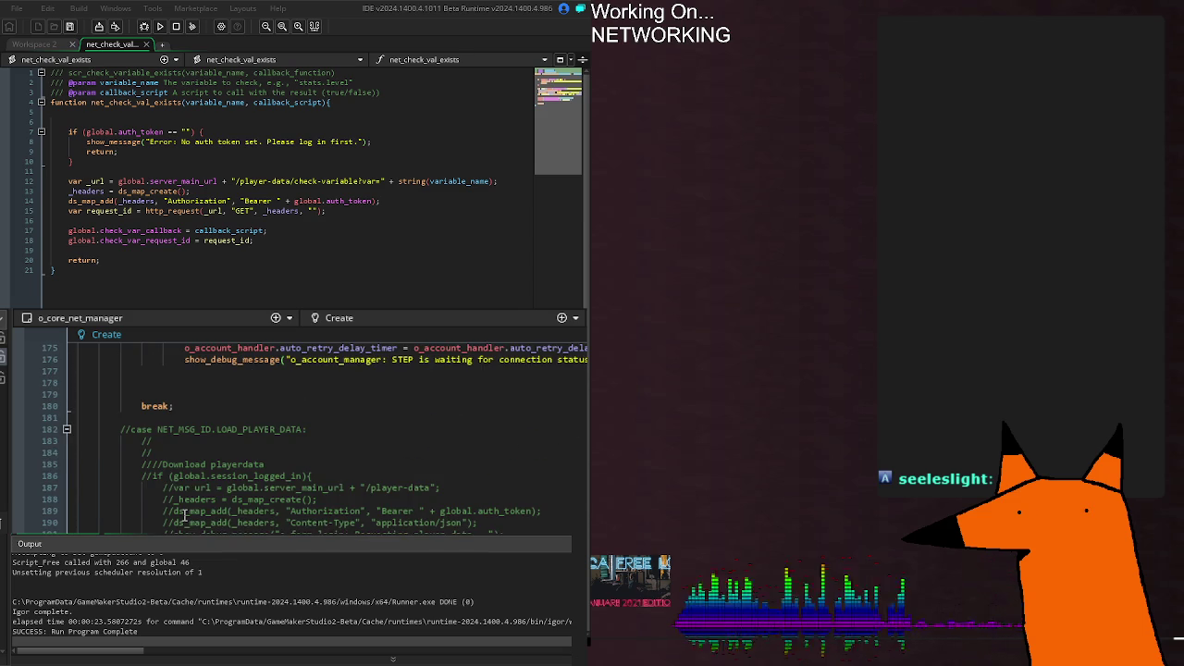
{"action": "scroll", "coordinate": [184, 515], "scroll_direction": "down", "scroll_amount": 14}
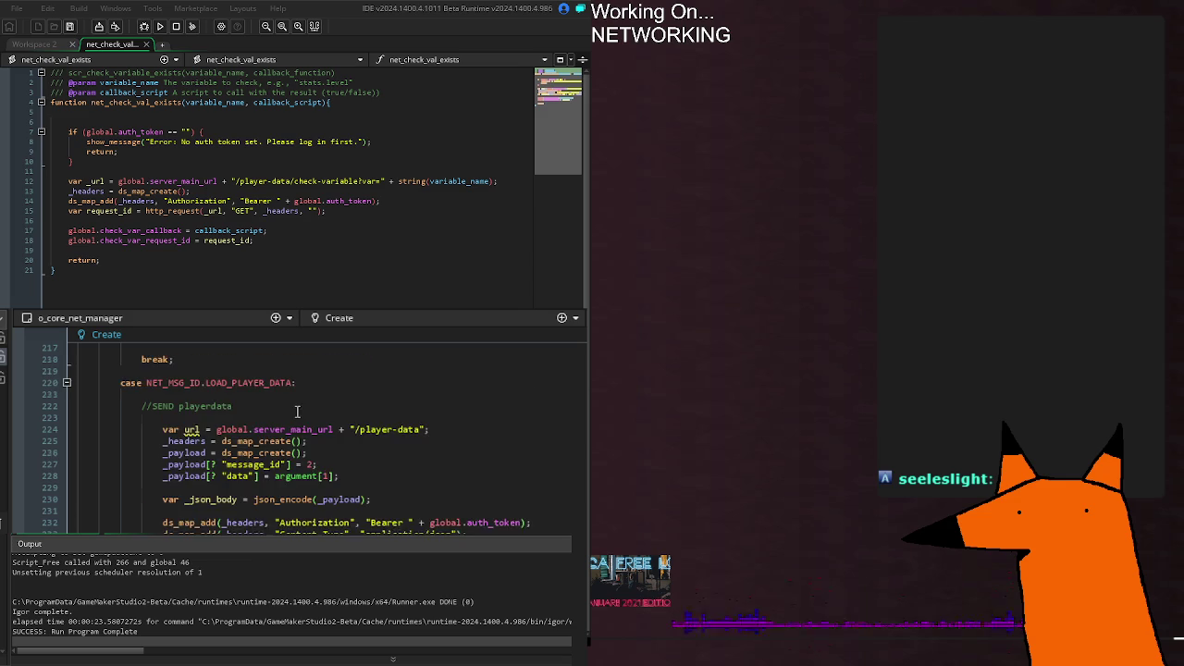
{"action": "scroll", "coordinate": [290, 425], "scroll_direction": "down", "scroll_amount": 10}
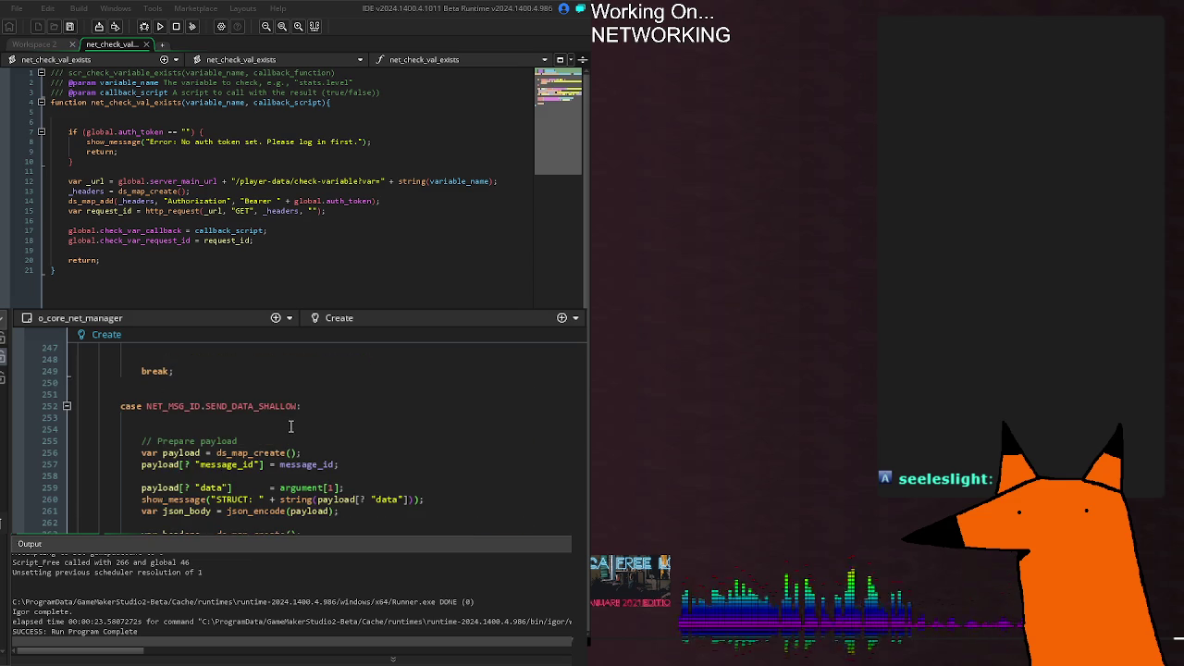
{"action": "left_click", "coordinate": [401, 488]}
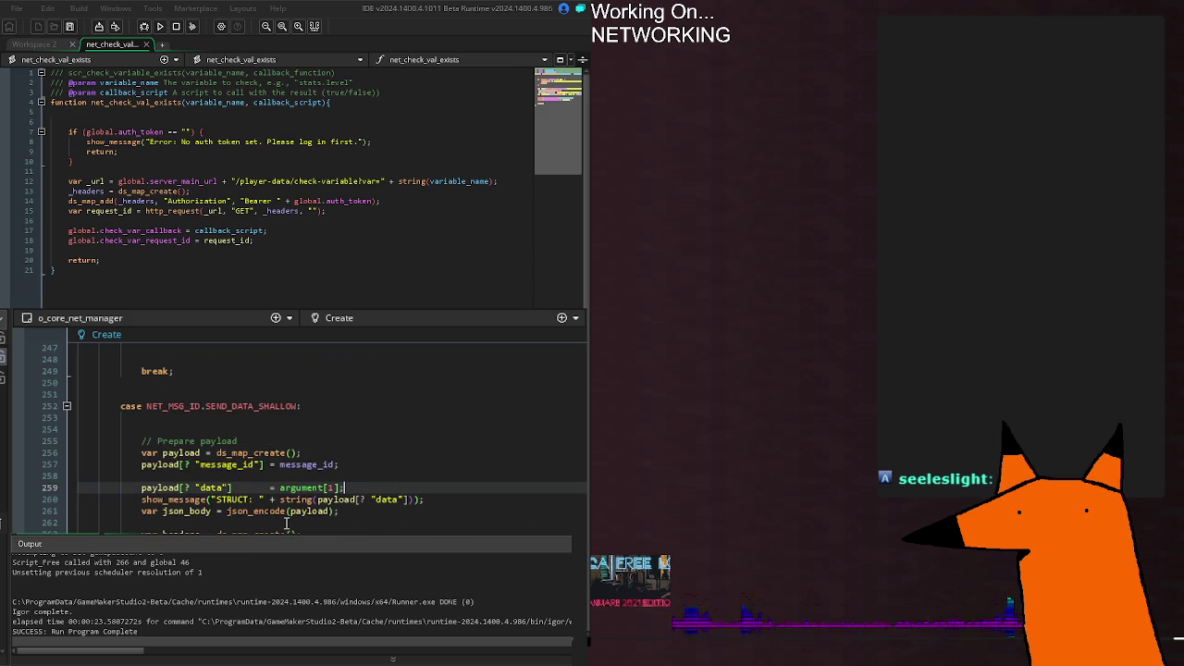
{"action": "left_click", "coordinate": [332, 521]}
{"action": "type", "text": "6"}
{"action": "key", "text": "F5"}
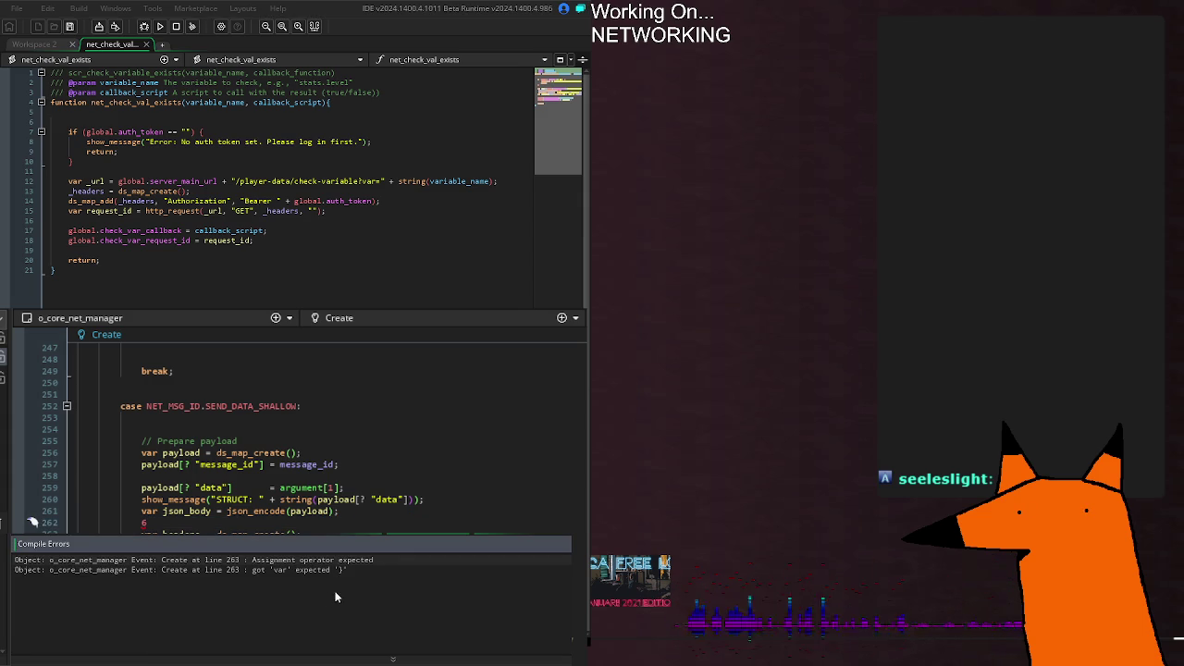
Step: Go to the line 263 compile error, rebuild, then return to the top of the Create code
{"action": "double_click", "coordinate": [348, 568]}
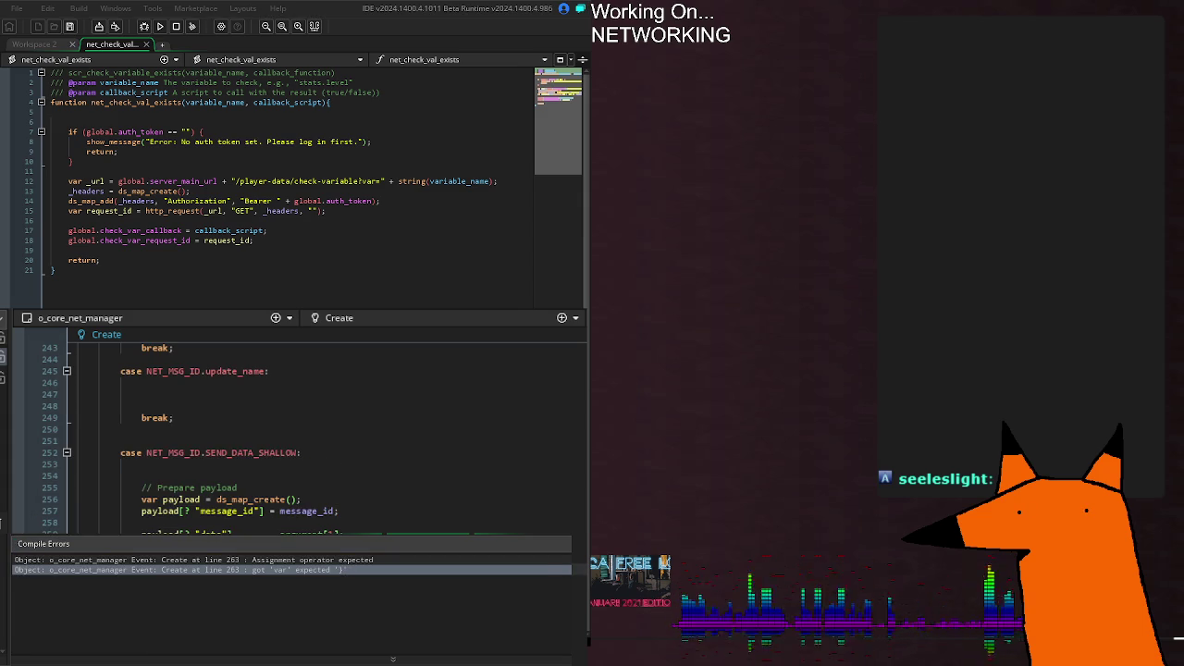
{"action": "key", "text": "F5"}
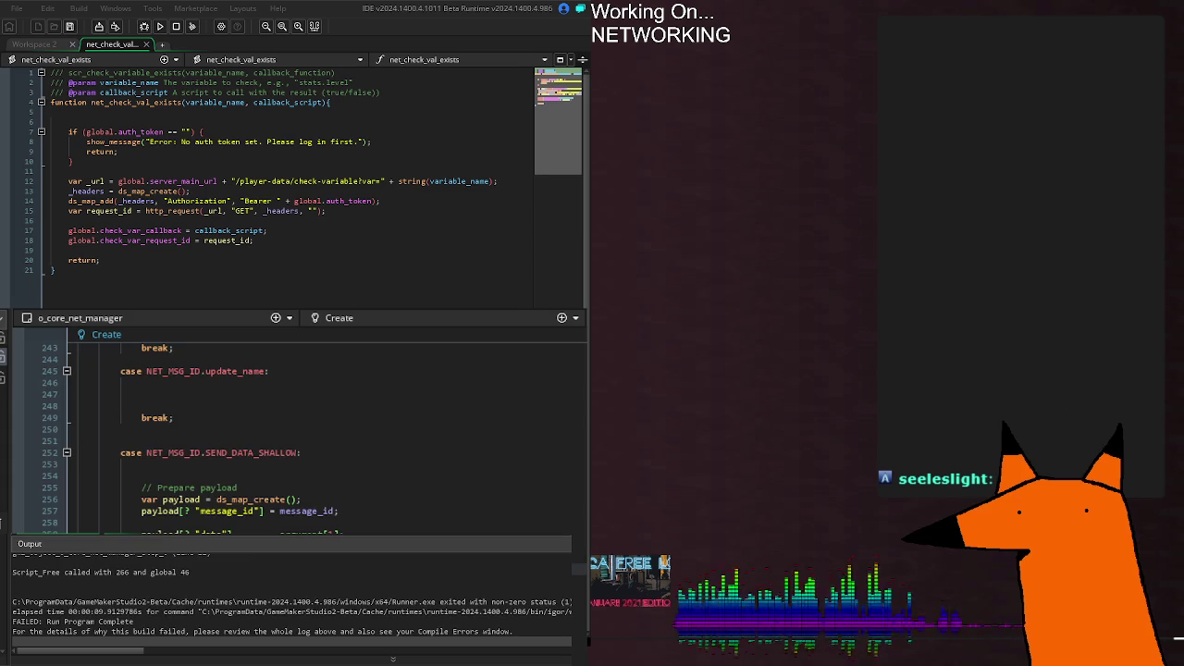
{"action": "key", "text": "ctrl+Home"}
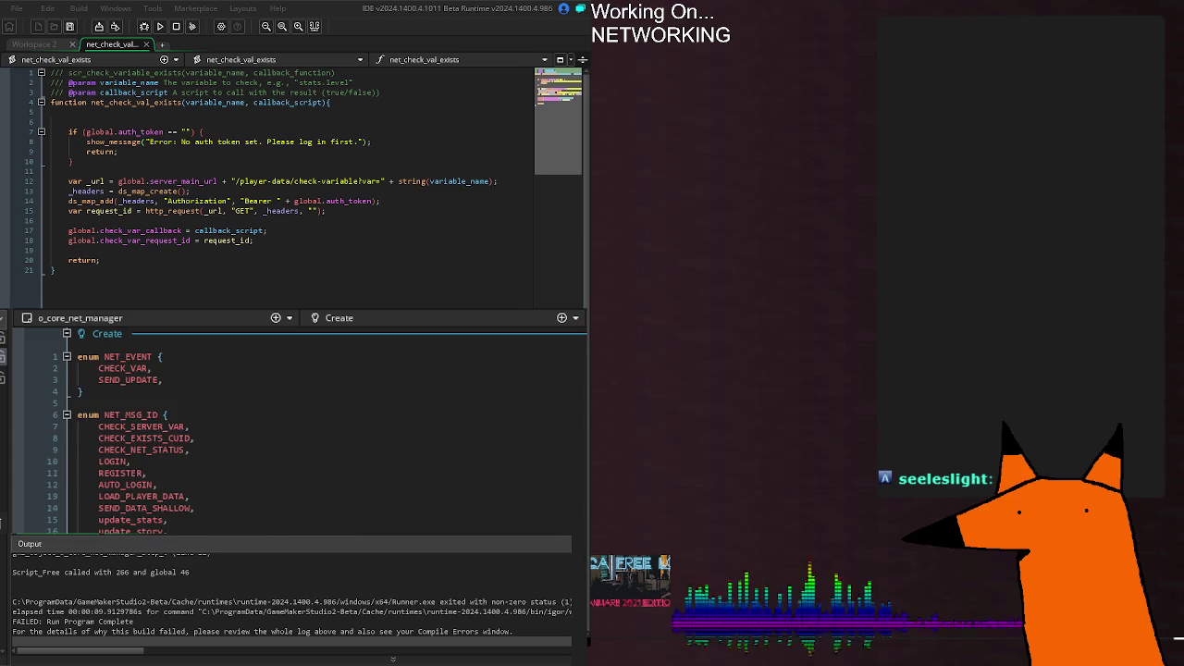
Step: Scroll to net_queue_add and run the game, which crashes at Step_0 line 11
{"action": "scroll", "coordinate": [296, 430], "scroll_direction": "down", "scroll_amount": 13}
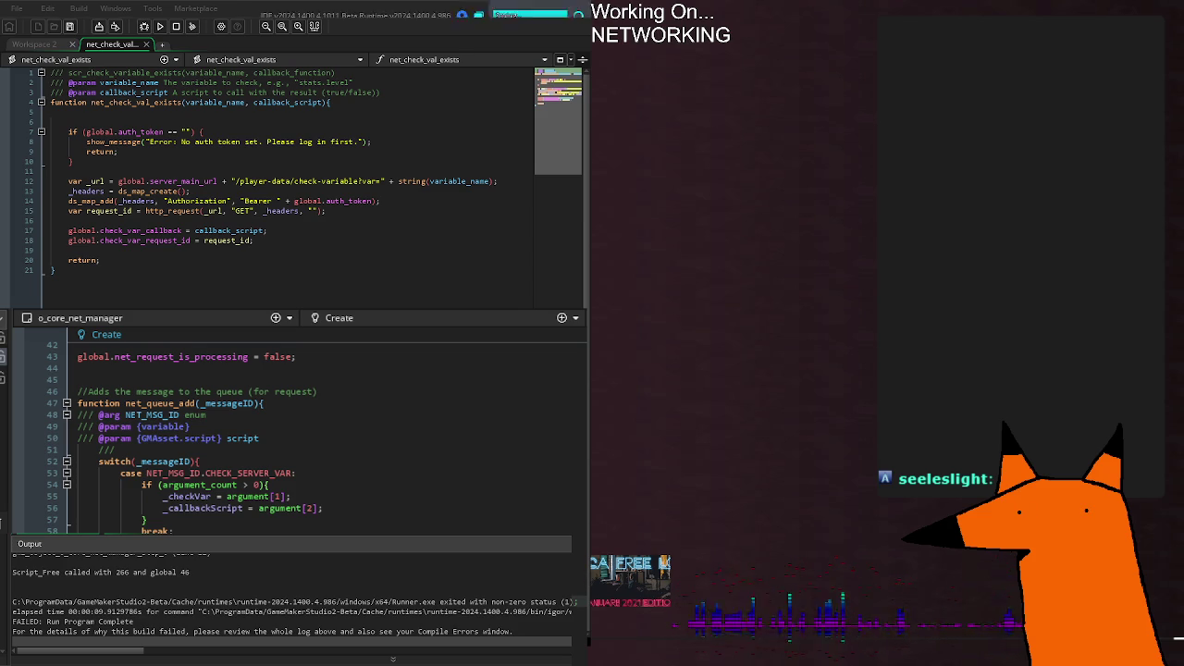
{"action": "key", "text": "F5"}
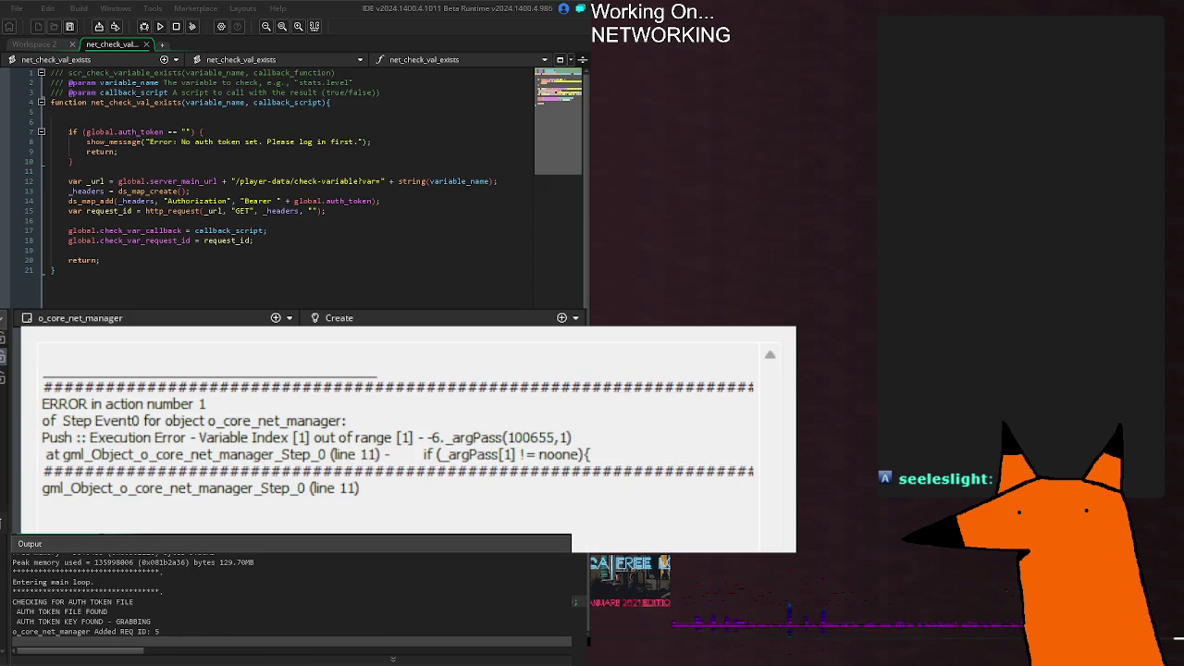
{"action": "scroll", "coordinate": [296, 434], "scroll_direction": "up", "scroll_amount": 10}
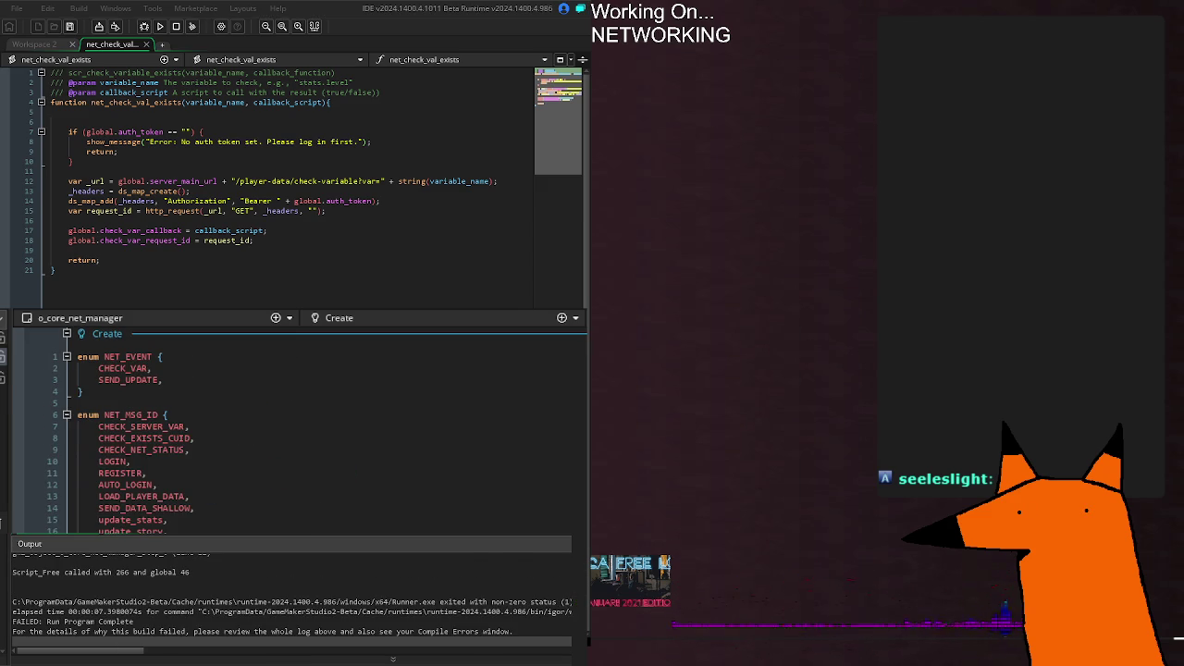
{"action": "scroll", "coordinate": [146, 518], "scroll_direction": "down", "scroll_amount": 20}
{"action": "scroll", "coordinate": [146, 518], "scroll_direction": "up", "scroll_amount": 6}
{"action": "scroll", "coordinate": [146, 518], "scroll_direction": "down", "scroll_amount": 6}
{"action": "scroll", "coordinate": [156, 573], "scroll_direction": "up", "scroll_amount": 2}
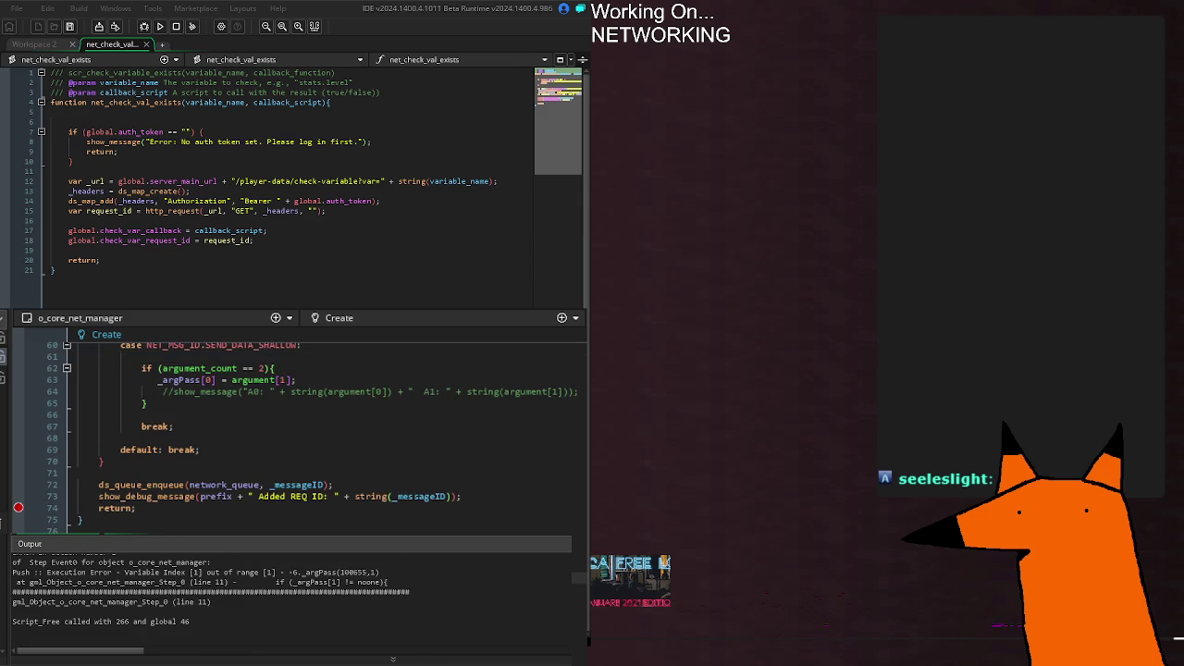
{"action": "scroll", "coordinate": [296, 435], "scroll_direction": "up", "scroll_amount": 8}
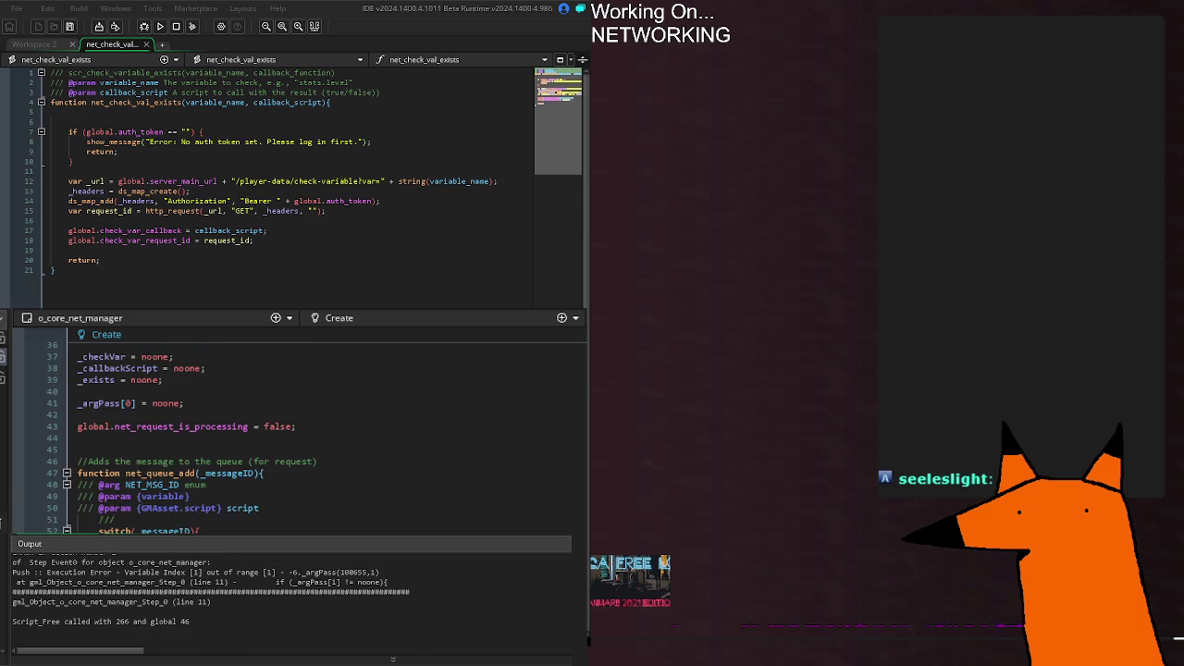
{"action": "scroll", "coordinate": [296, 435], "scroll_direction": "down", "scroll_amount": 15}
{"action": "scroll", "coordinate": [296, 435], "scroll_direction": "up", "scroll_amount": 20}
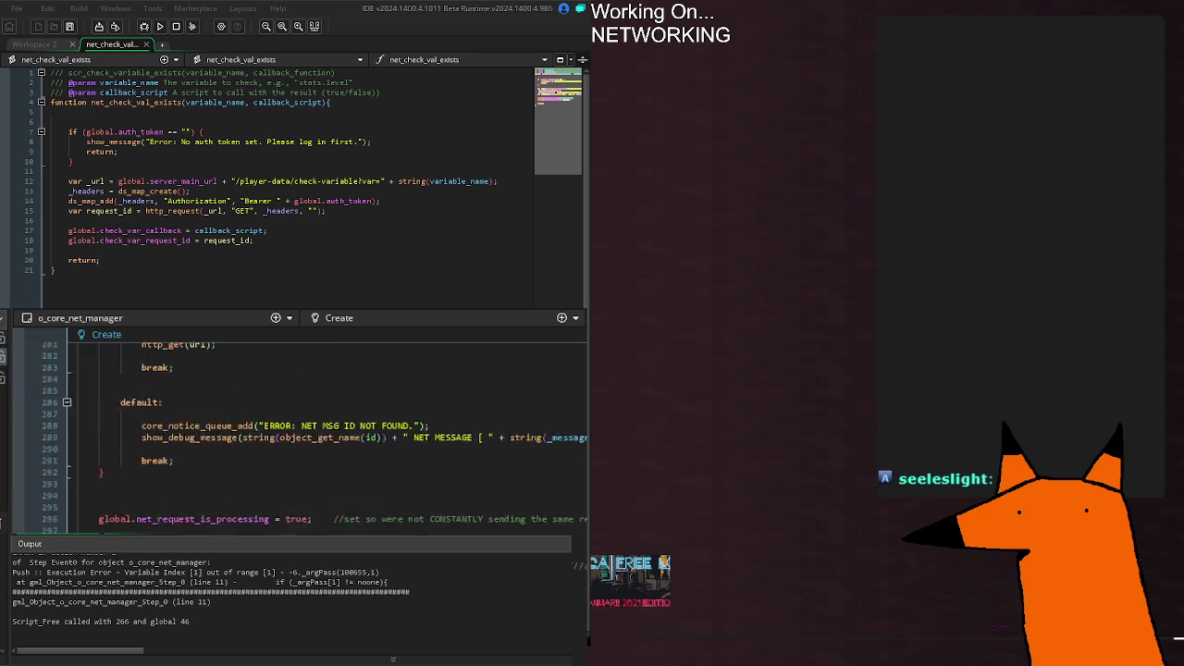
{"action": "scroll", "coordinate": [296, 435], "scroll_direction": "down", "scroll_amount": 6}
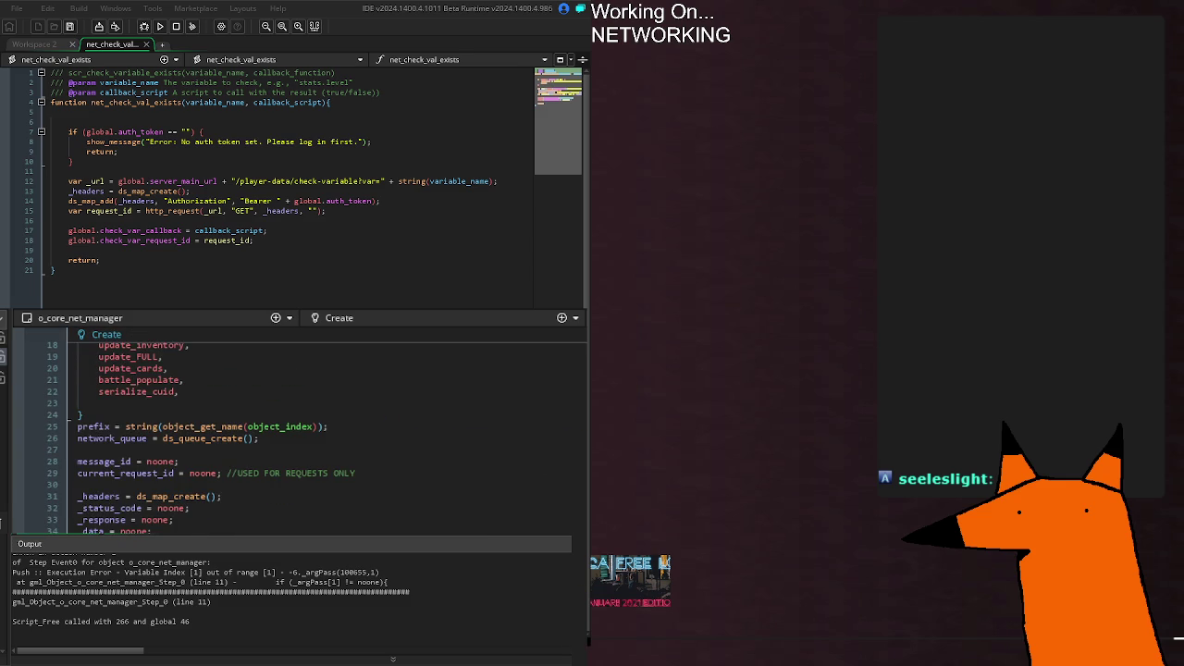
{"action": "scroll", "coordinate": [296, 435], "scroll_direction": "up", "scroll_amount": 2}
{"action": "scroll", "coordinate": [296, 435], "scroll_direction": "down", "scroll_amount": 15}
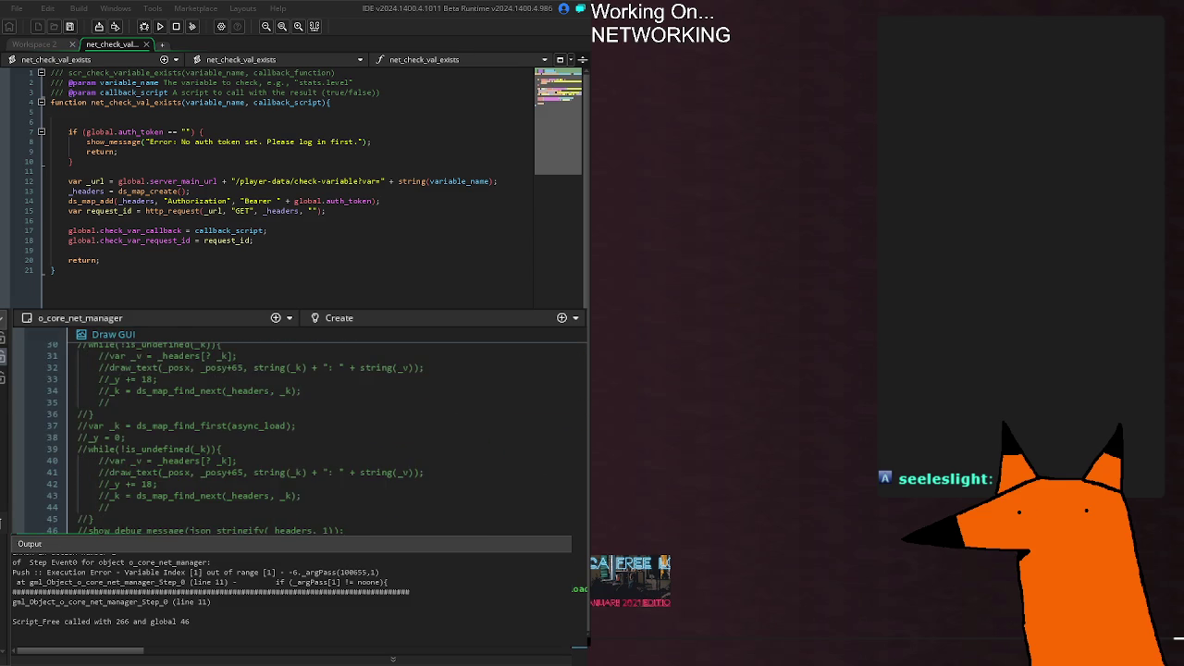
{"action": "scroll", "coordinate": [296, 435], "scroll_direction": "up", "scroll_amount": 20}
{"action": "scroll", "coordinate": [296, 435], "scroll_direction": "down", "scroll_amount": 5}
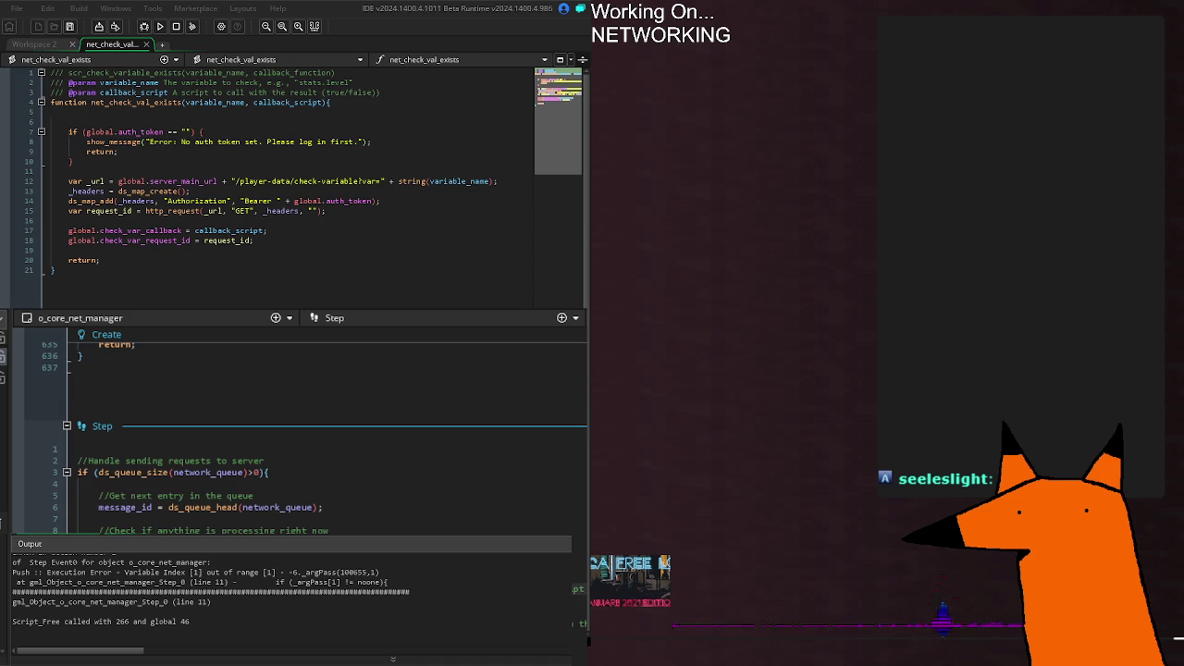
{"action": "scroll", "coordinate": [231, 529], "scroll_direction": "up", "scroll_amount": 20}
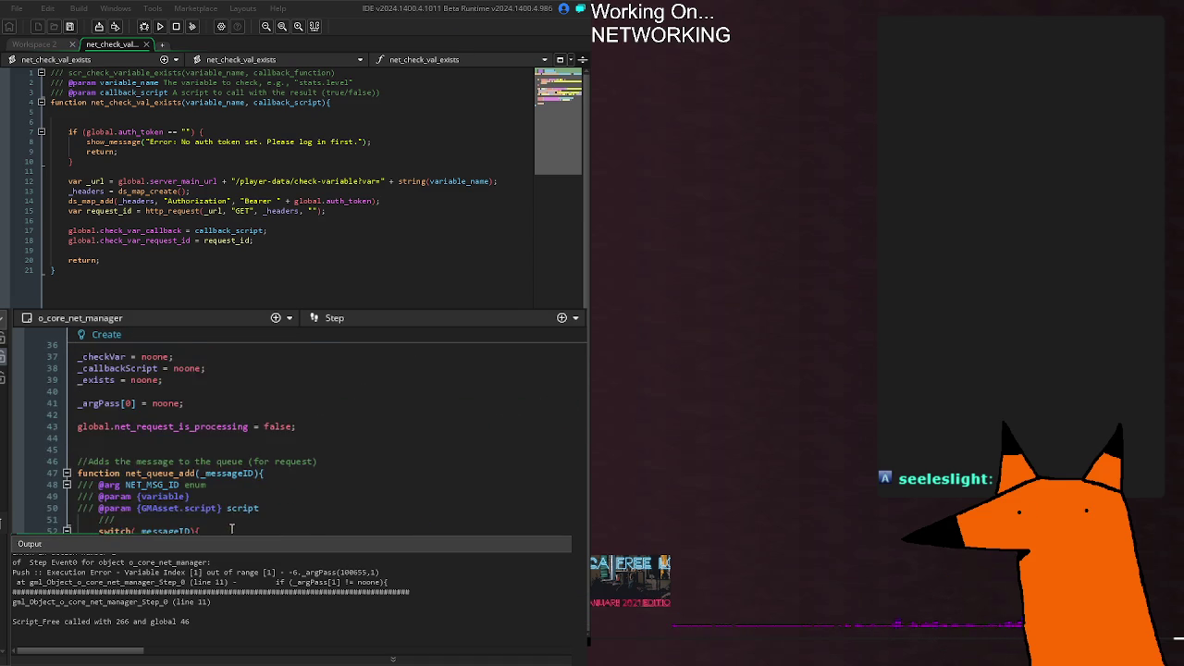
{"action": "scroll", "coordinate": [231, 529], "scroll_direction": "up", "scroll_amount": 4}
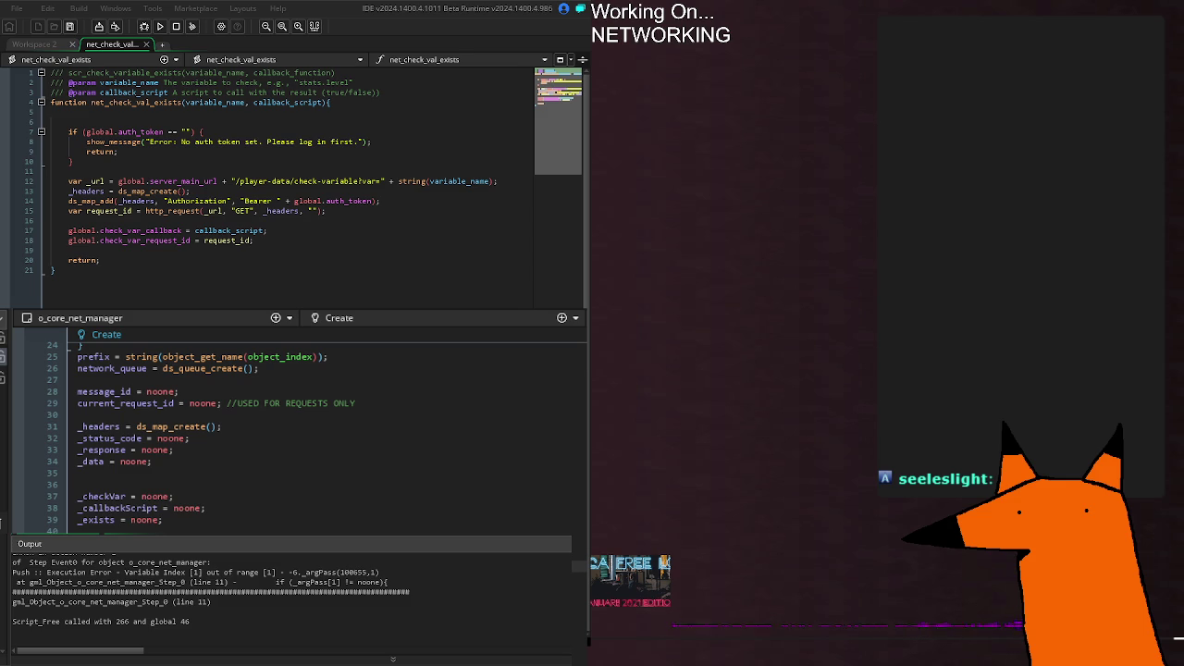
{"action": "key", "text": "F5"}
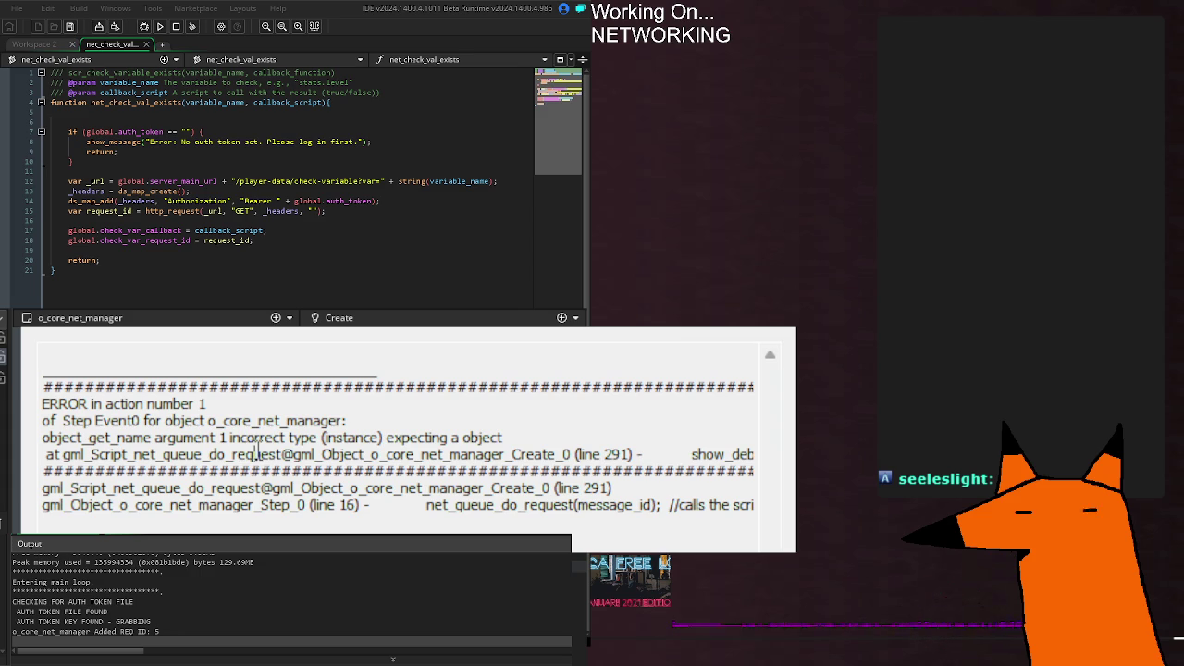
Step: Select the object_get_name error text, close the crash report, and scroll back to the queue functions
{"action": "mouse_move", "coordinate": [269, 454]}
{"action": "left_mouse_down"}
{"action": "mouse_move", "coordinate": [680, 472]}
{"action": "mouse_move", "coordinate": [768, 450]}
{"action": "mouse_move", "coordinate": [44, 438]}
{"action": "left_mouse_up"}
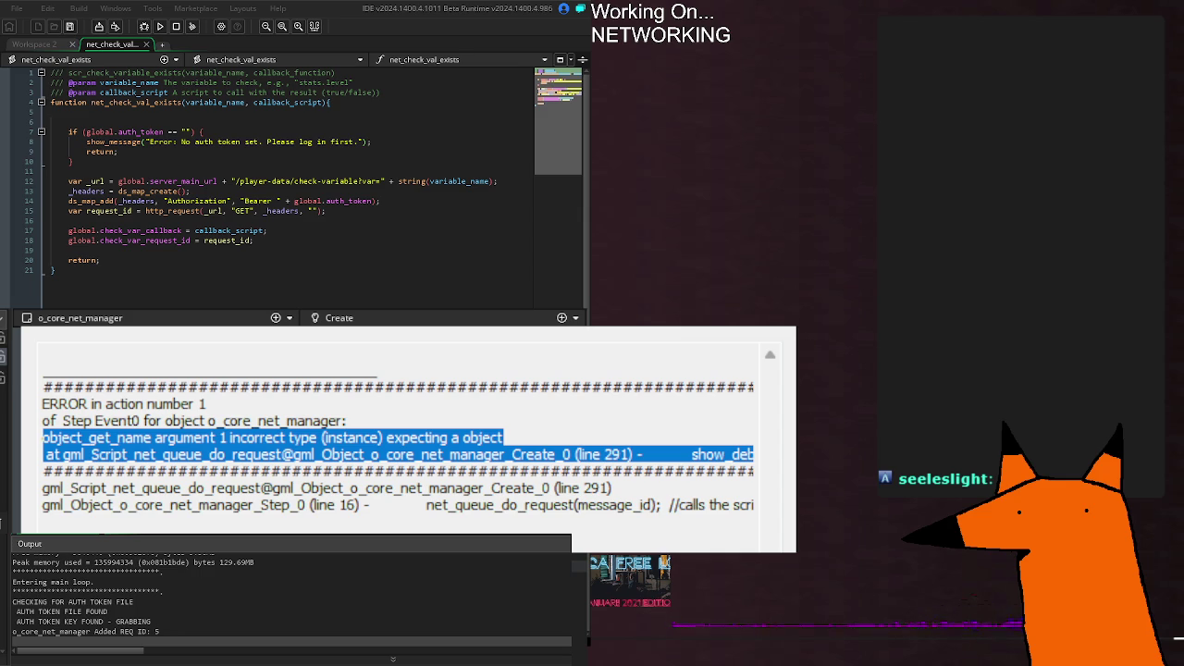
{"action": "key", "text": "alt+F4"}
{"action": "scroll", "coordinate": [296, 434], "scroll_direction": "down", "scroll_amount": 16}
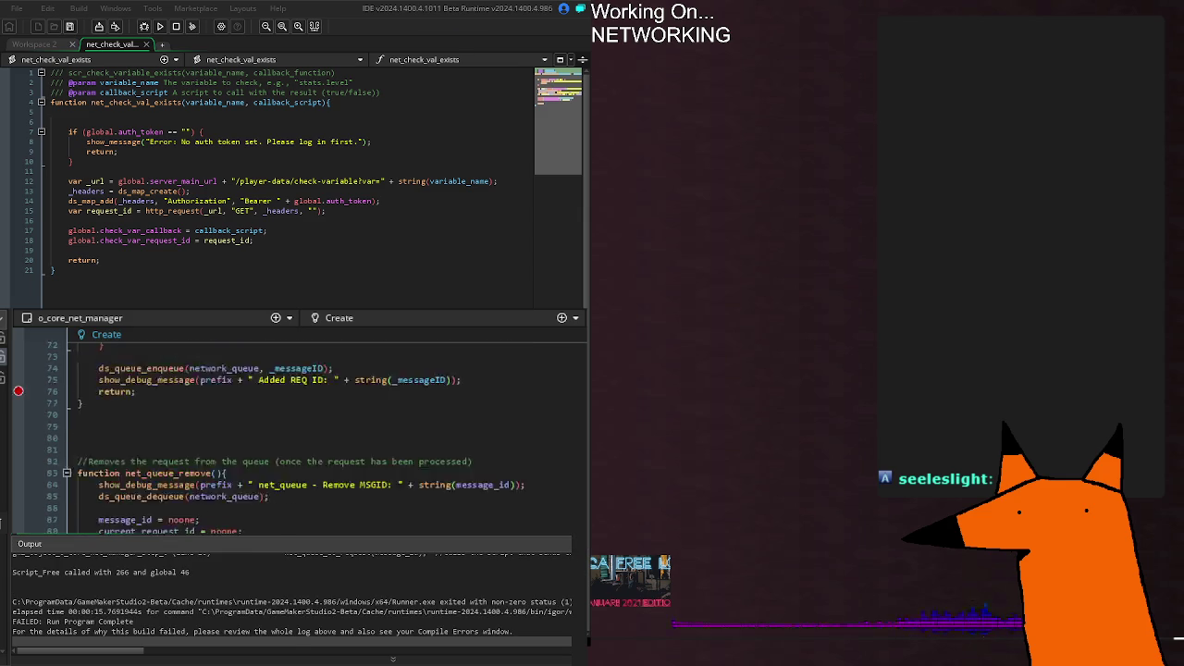
Step: Change line 104 to argument[a+1] = _argPass[a] and rebuild the project
{"action": "scroll", "coordinate": [156, 500], "scroll_direction": "down", "scroll_amount": 6}
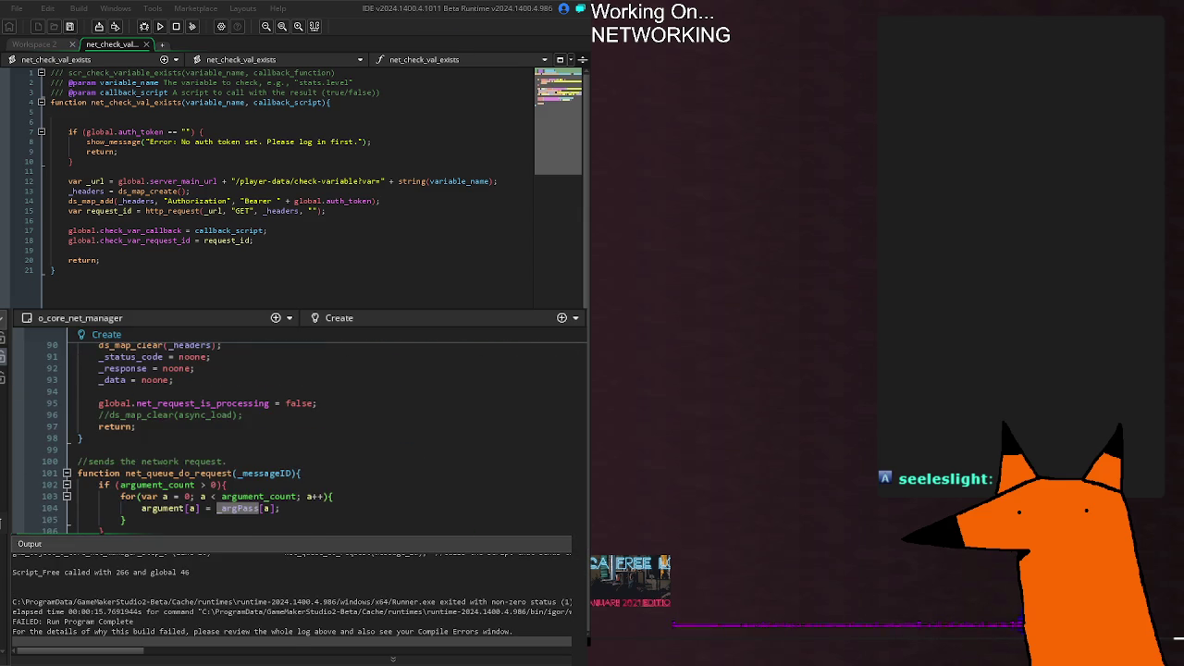
{"action": "left_click", "coordinate": [166, 497]}
{"action": "left_click", "coordinate": [158, 509]}
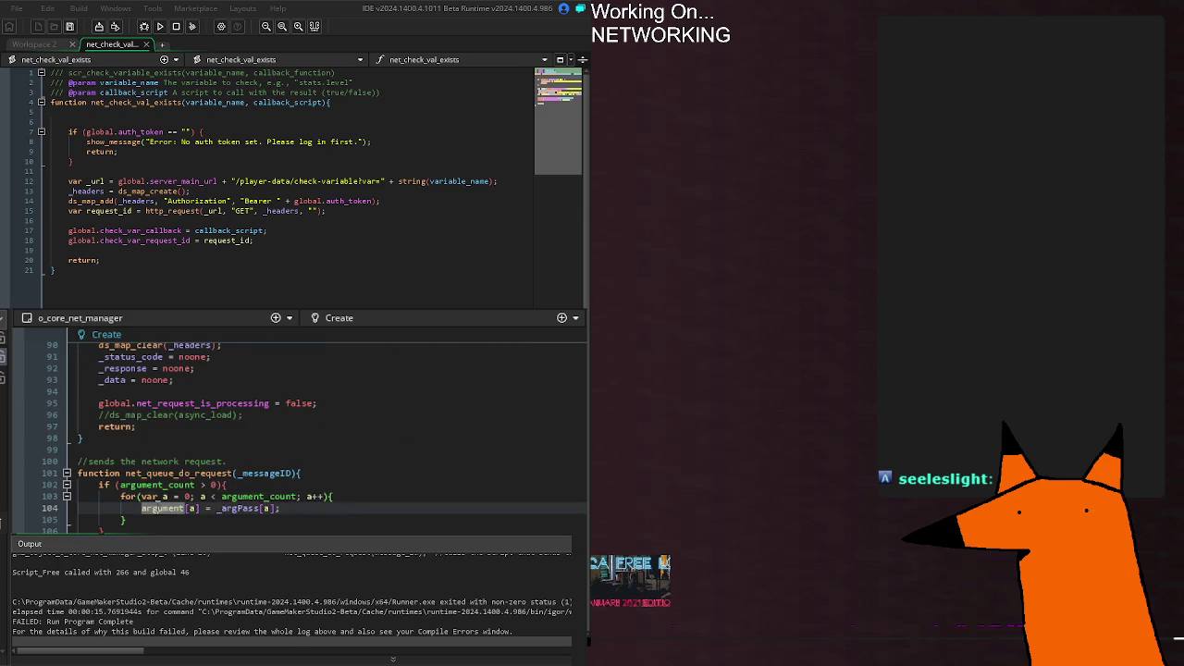
{"action": "left_click", "coordinate": [191, 509]}
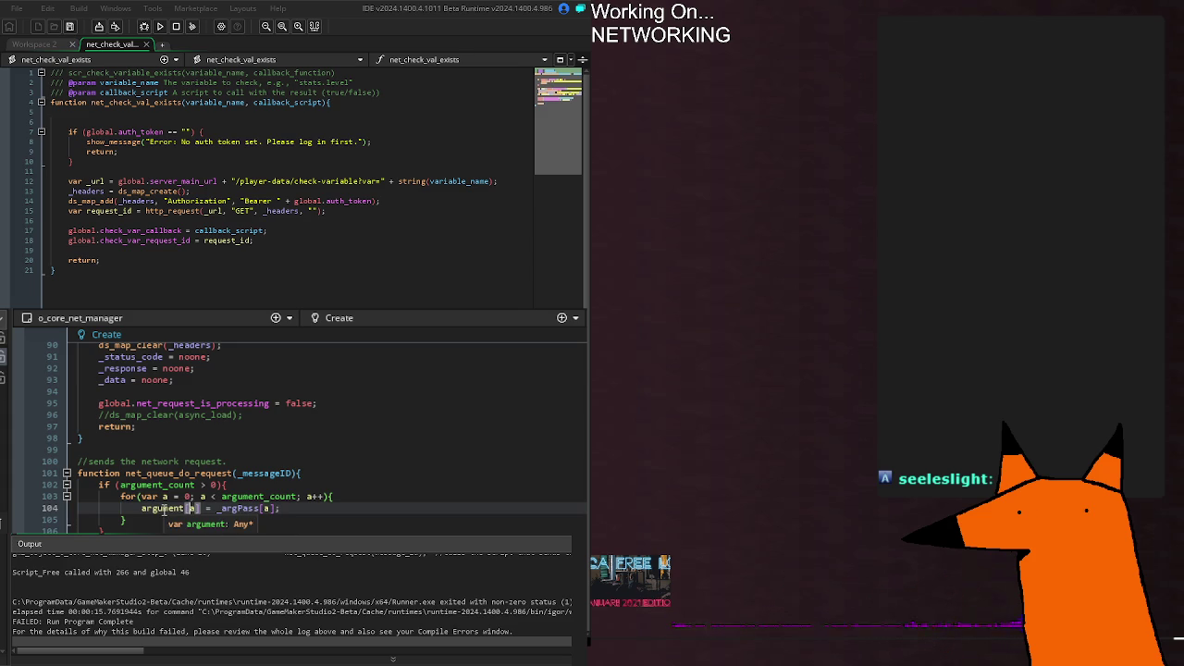
{"action": "type", "text": "1"}
{"action": "key", "text": "ctrl+z"}
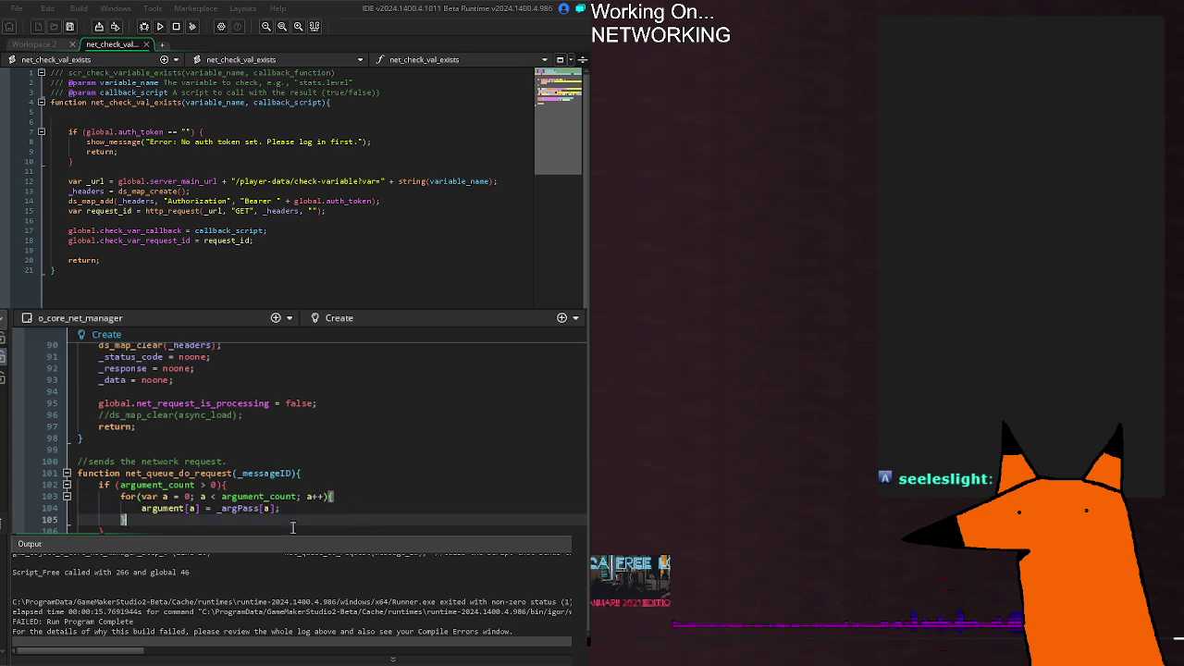
{"action": "left_click", "coordinate": [261, 508]}
{"action": "left_click", "coordinate": [192, 508]}
{"action": "double_click", "coordinate": [192, 508]}
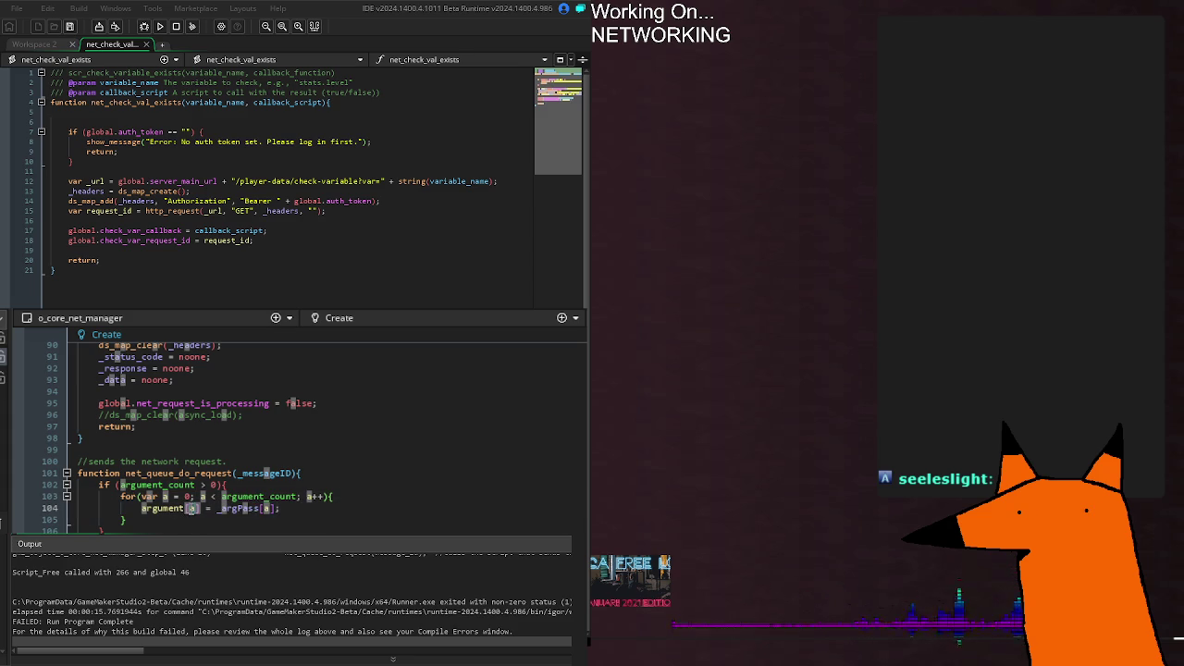
{"action": "type", "text": "a+1"}
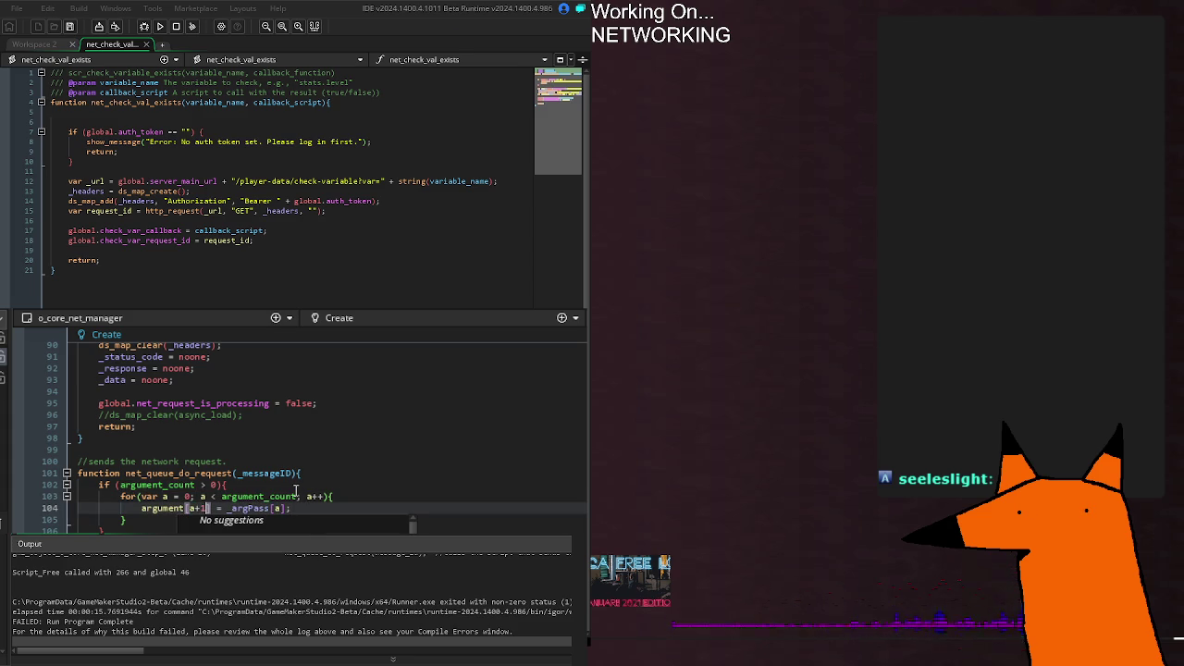
{"action": "key", "text": "F5"}
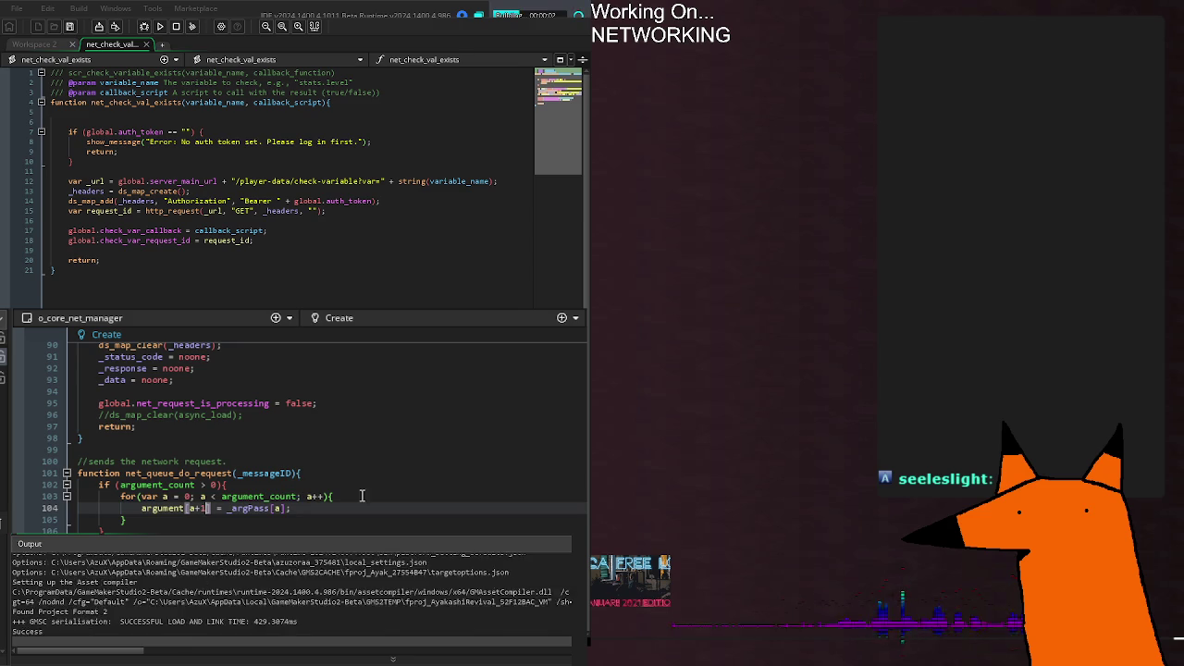
Step: Select the read-only argument error message for line 104 and dismiss the crash report
{"action": "left_click", "coordinate": [375, 493]}
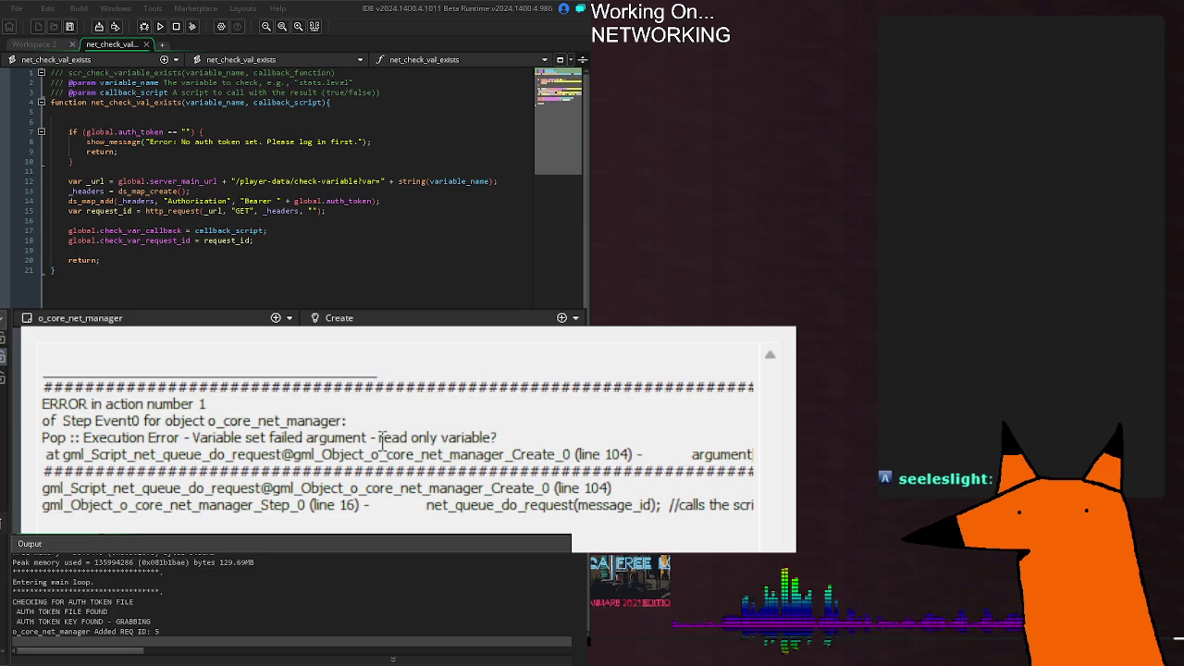
{"action": "left_click_drag", "start_coordinate": [428, 453], "coordinate": [768, 467]}
{"action": "left_click", "coordinate": [699, 453]}
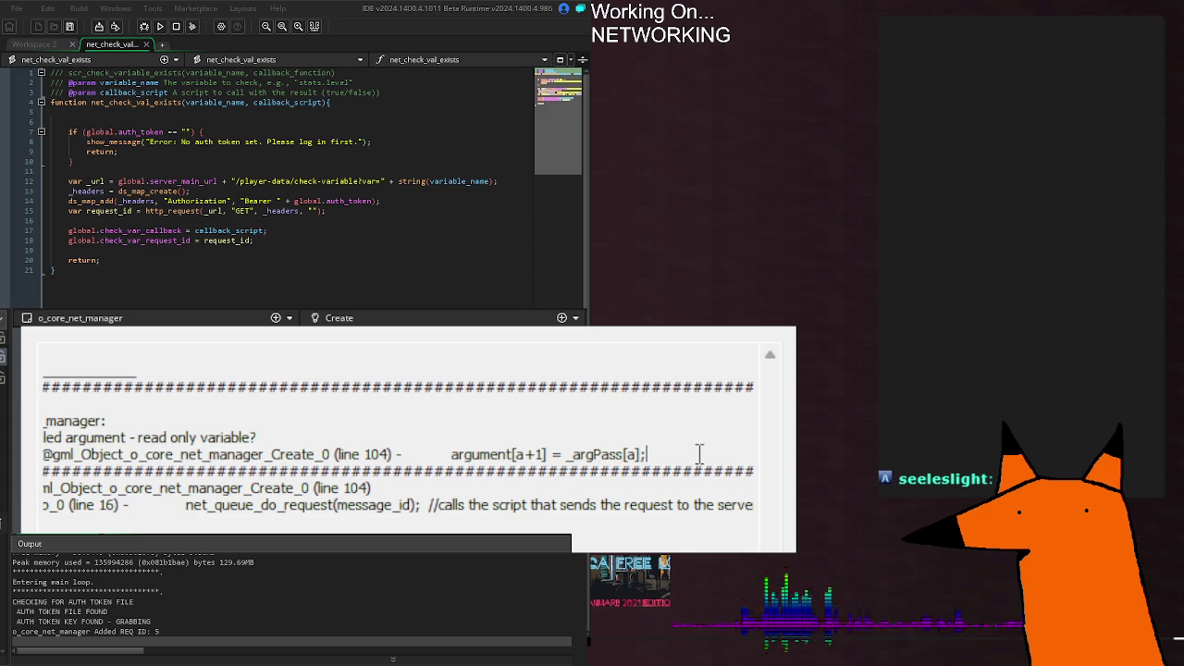
{"action": "key", "text": "shift+Up"}
{"action": "key", "text": "shift+Up"}
{"action": "key", "text": "shift+Home"}
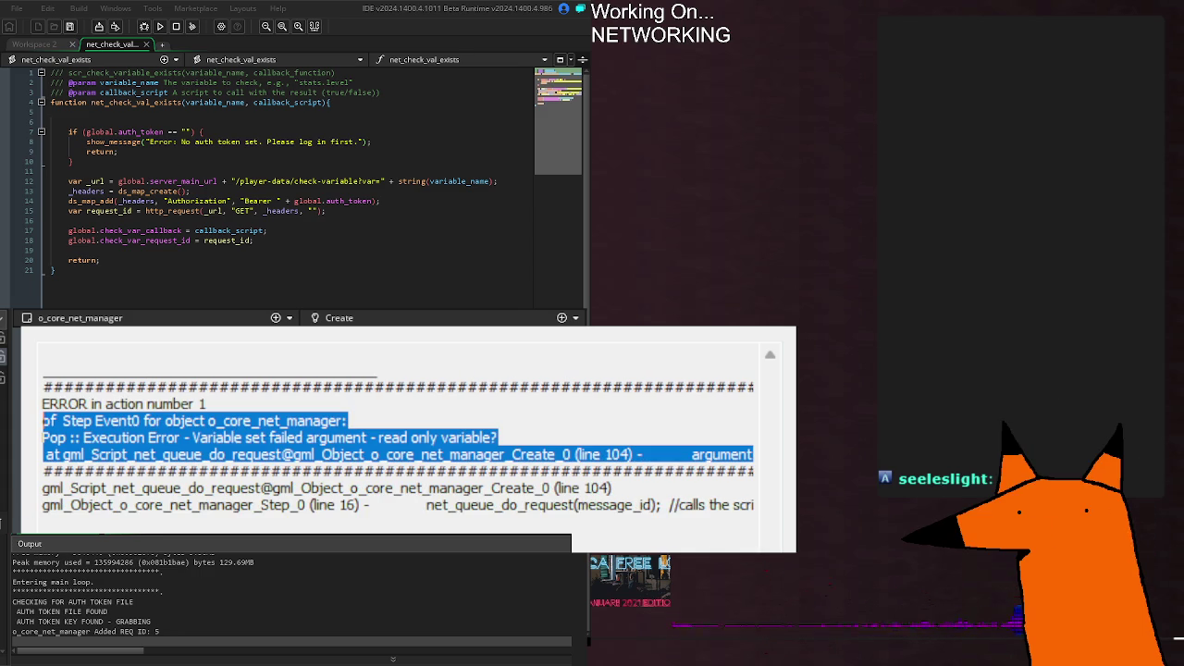
{"action": "key", "text": "Return"}
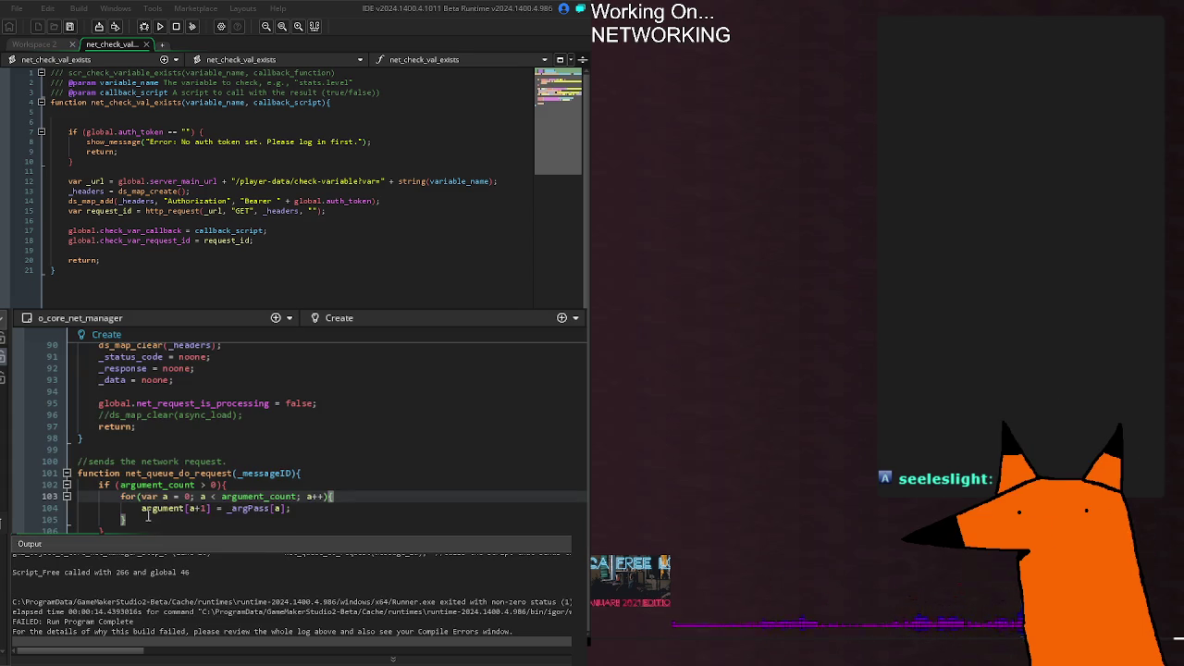
Step: Revert the line 104 index from argument[a+1] back to argument[a]
{"action": "left_click", "coordinate": [204, 508]}
{"action": "left_click_drag", "start_coordinate": [209, 507], "coordinate": [190, 509]}
{"action": "left_click", "coordinate": [200, 507]}
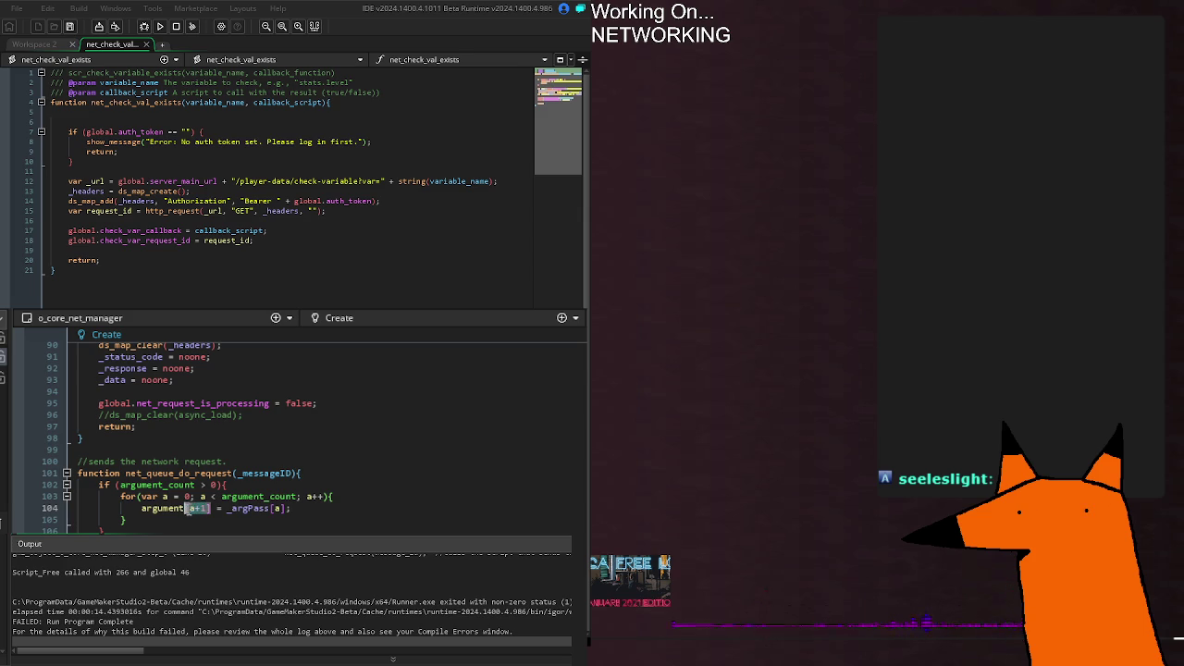
{"action": "left_click", "coordinate": [207, 508]}
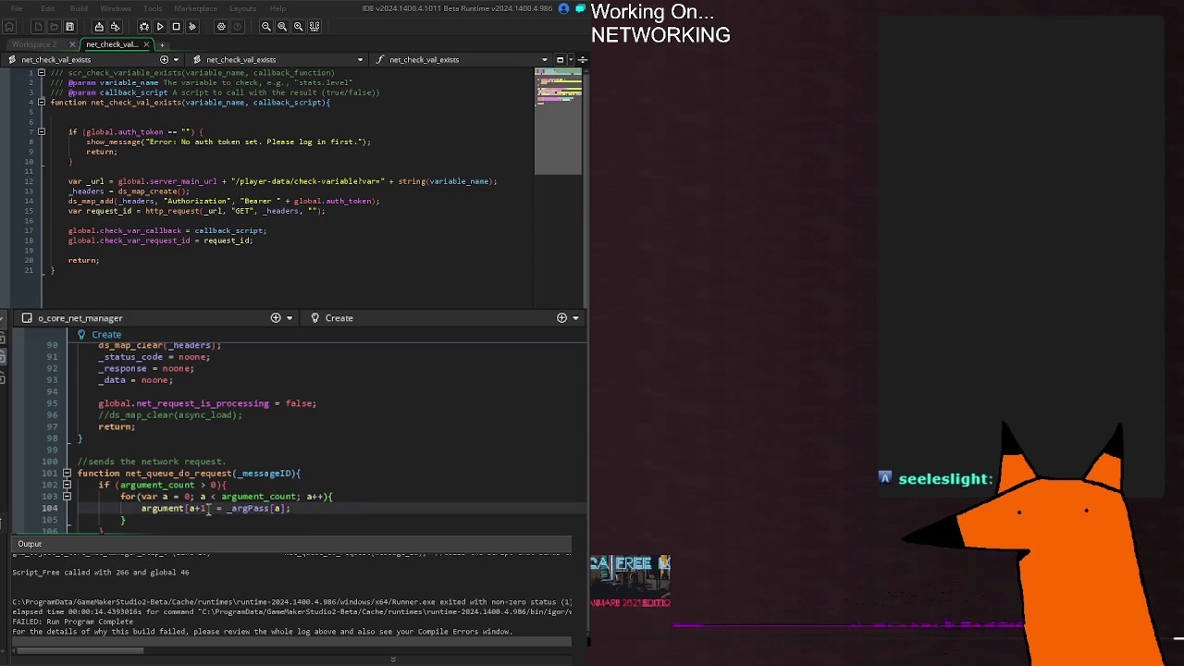
{"action": "left_click_drag", "start_coordinate": [208, 508], "coordinate": [190, 509]}
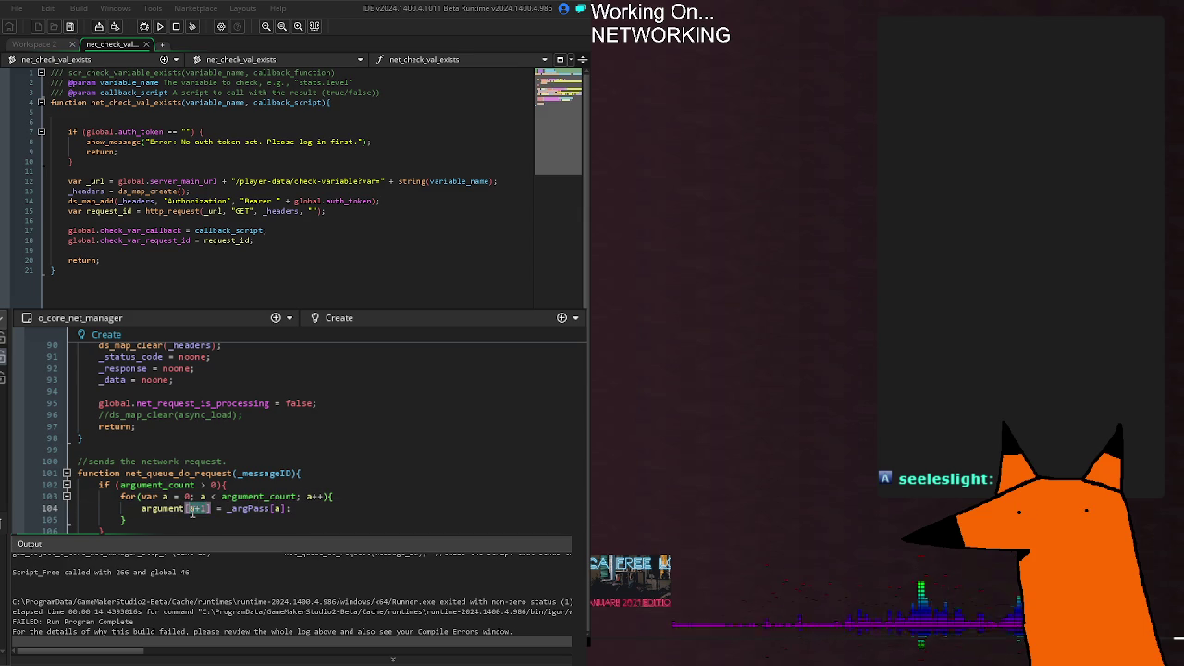
{"action": "type", "text": "a"}
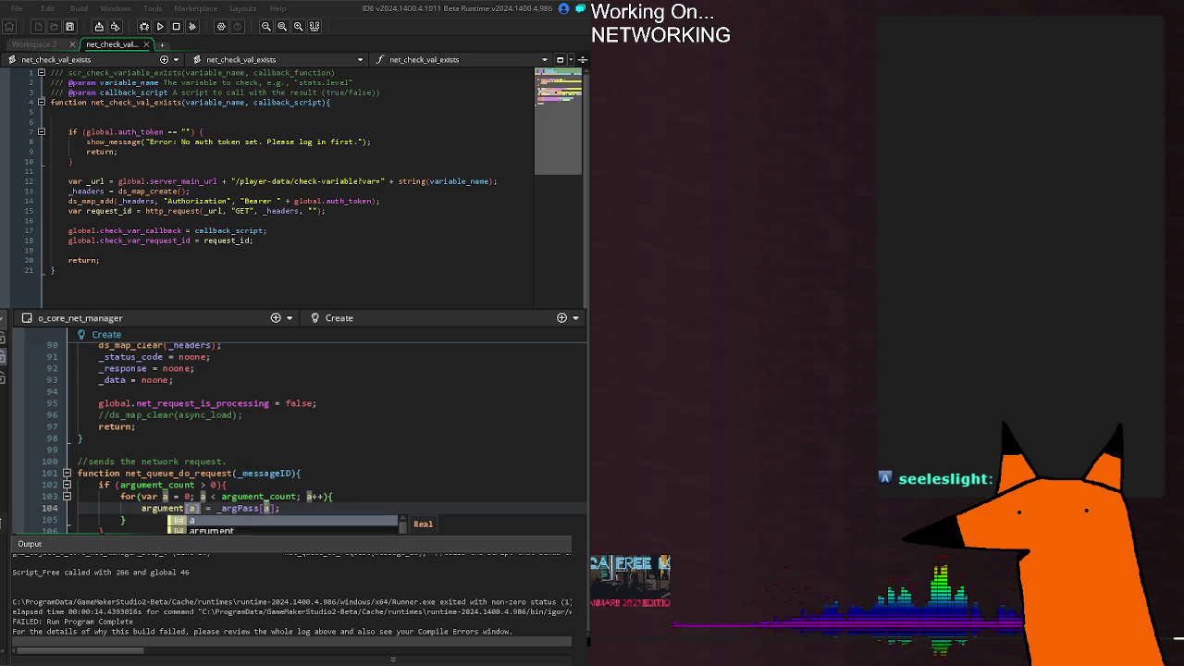
{"action": "left_click", "coordinate": [311, 499]}
{"action": "left_click", "coordinate": [201, 509]}
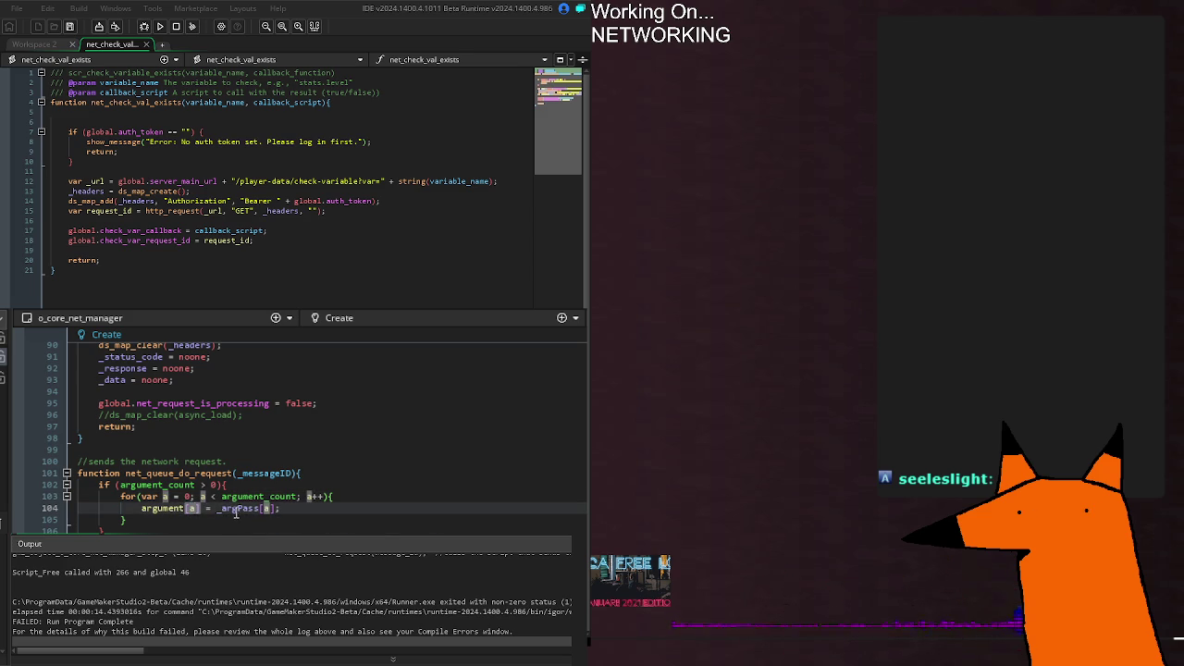
{"action": "left_click_drag", "start_coordinate": [216, 508], "coordinate": [276, 509]}
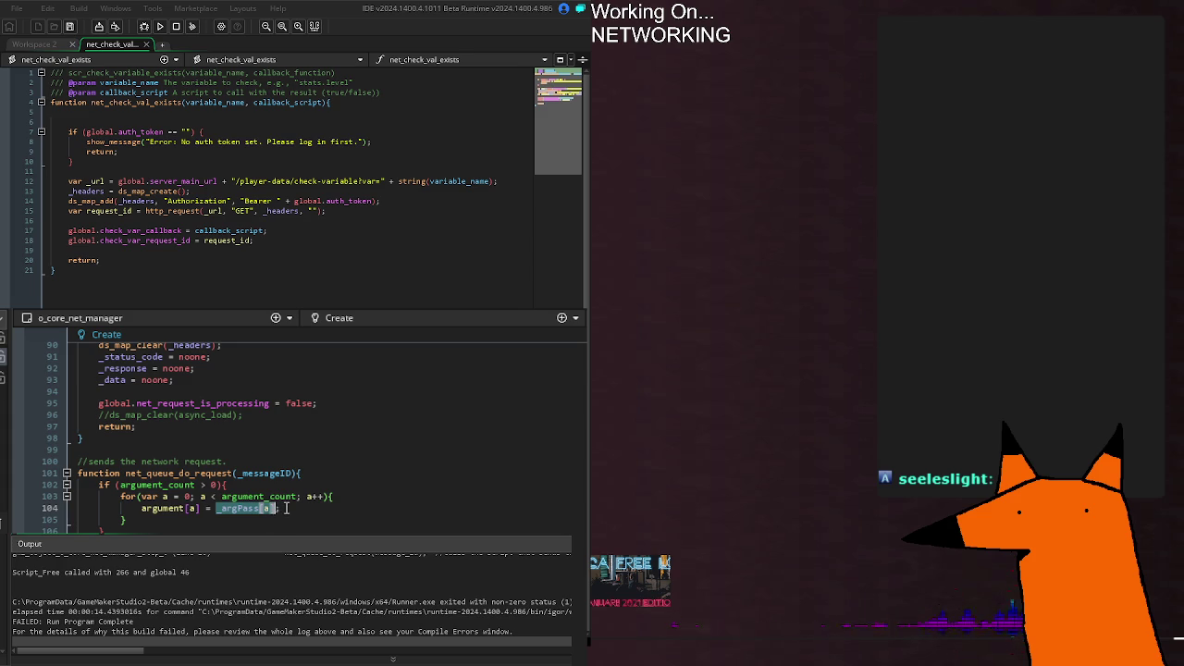
{"action": "left_click", "coordinate": [287, 509]}
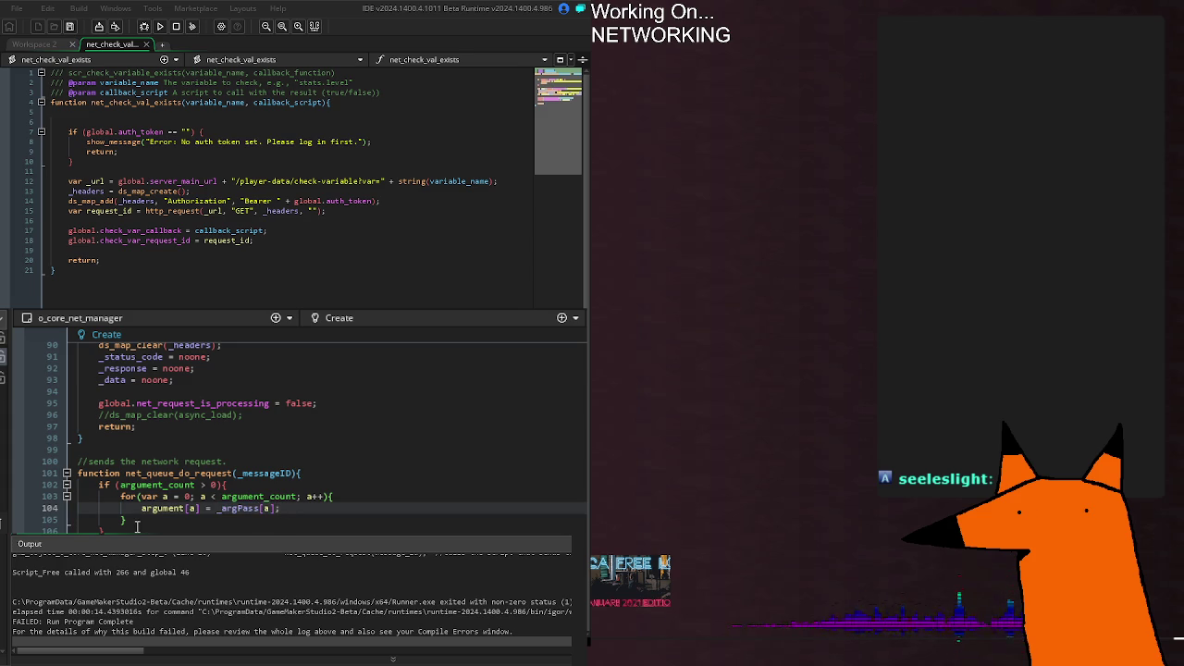
Step: Comment out the argument-copying if/for block on lines 102–106 with Ctrl+K and rebuild
{"action": "mouse_move", "coordinate": [129, 519]}
{"action": "left_mouse_down"}
{"action": "mouse_move", "coordinate": [32, 473]}
{"action": "mouse_move", "coordinate": [37, 485]}
{"action": "left_mouse_up"}
{"action": "key", "text": "ctrl+k"}
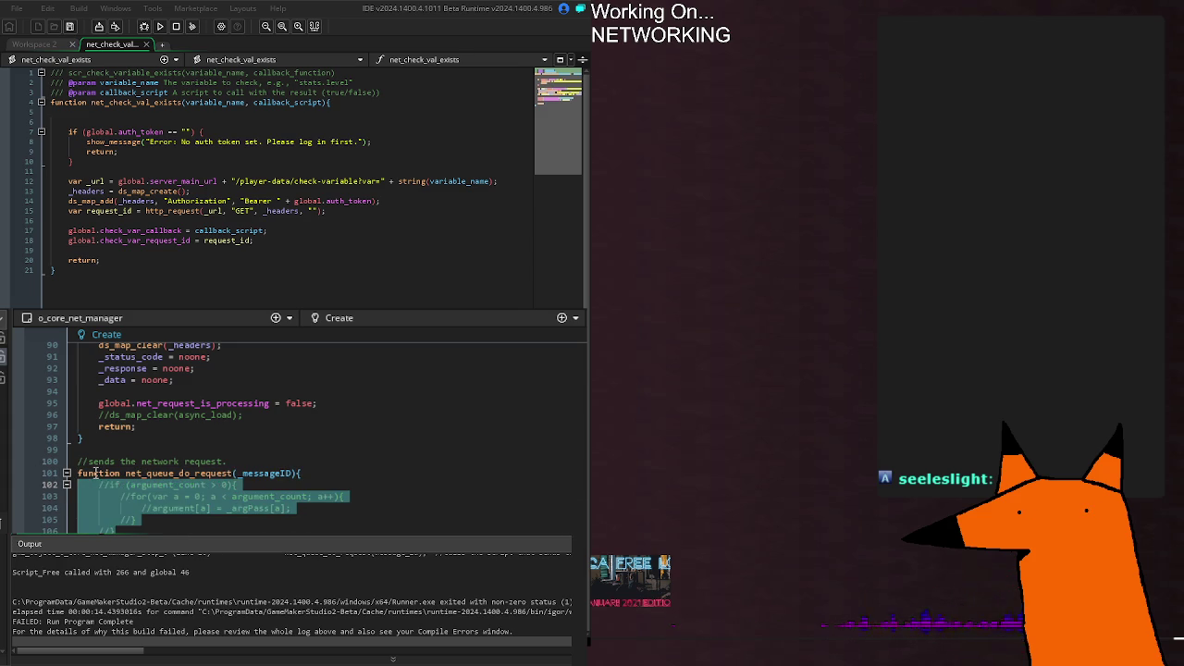
{"action": "key", "text": "ctrl+shift+k"}
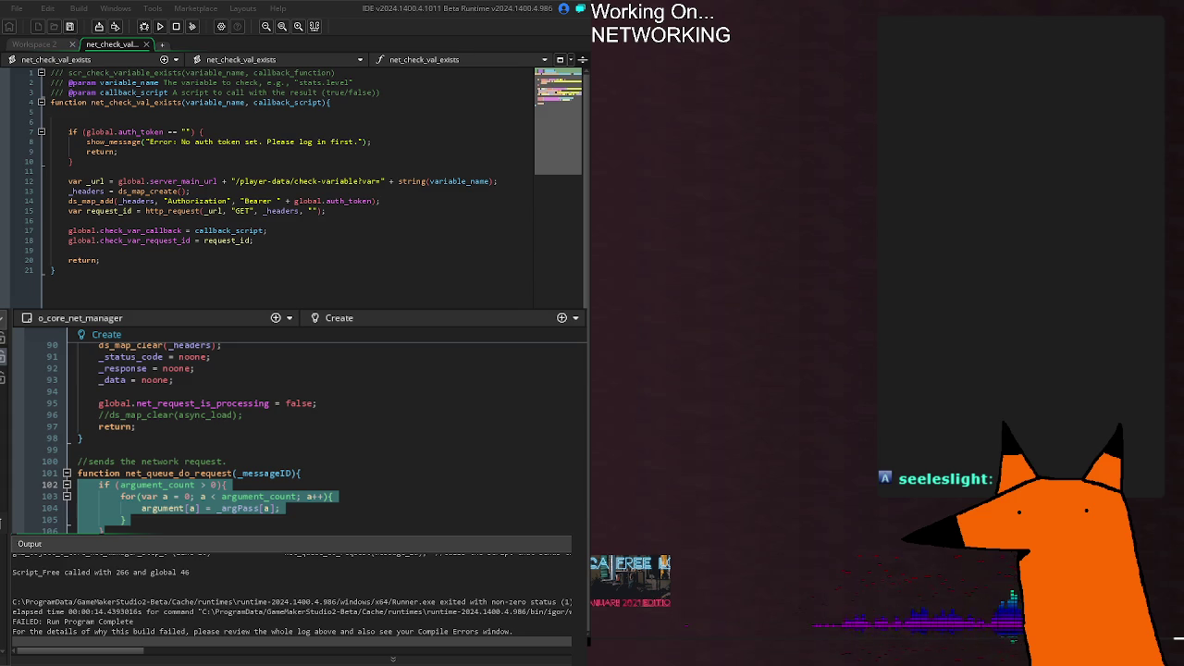
{"action": "key", "text": "ctrl+k"}
{"action": "left_click", "coordinate": [322, 497]}
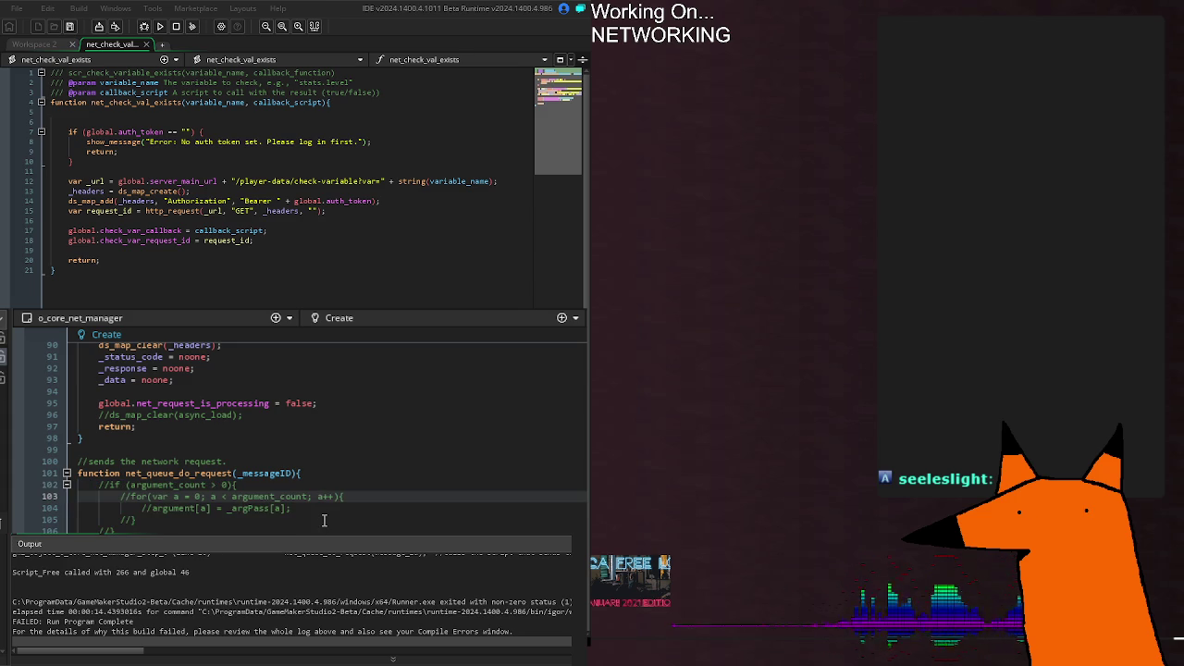
{"action": "key", "text": "F5"}
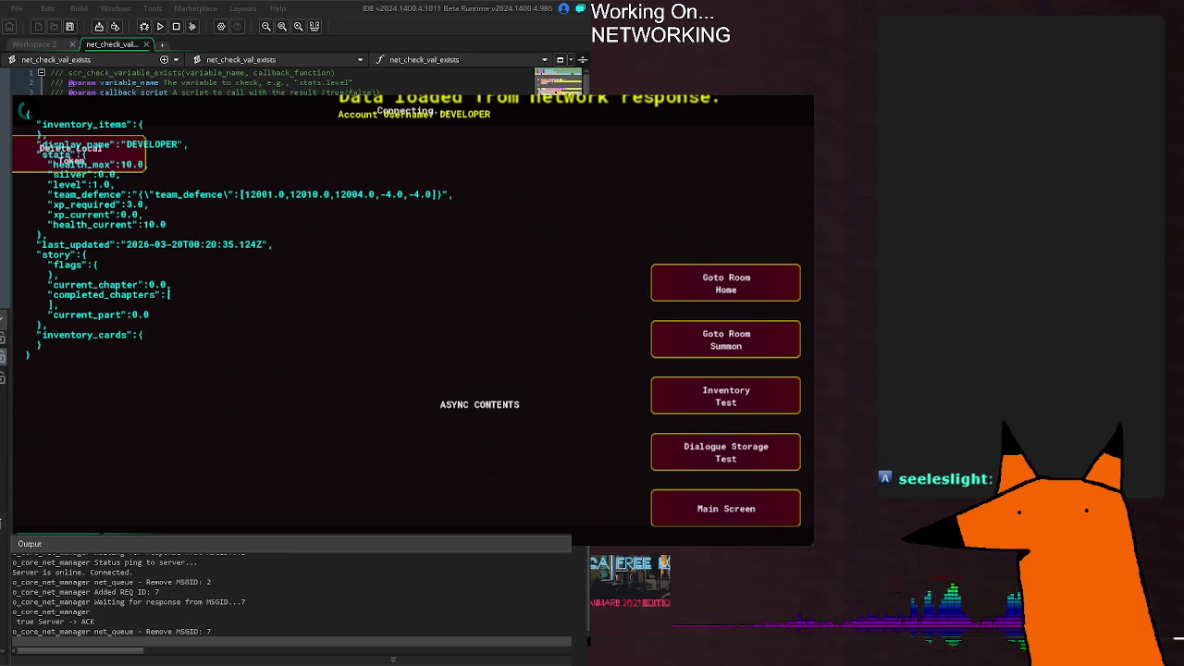
Step: Close the running game after confirming player data loaded from the network
{"action": "key", "text": "Escape"}
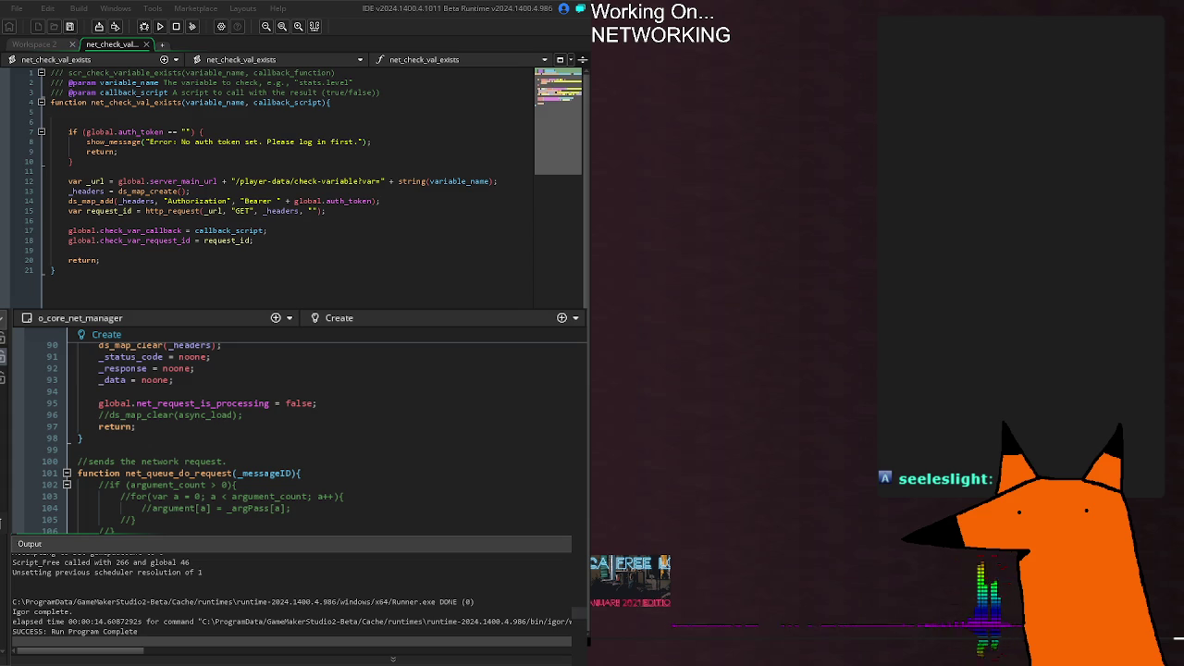
{"action": "scroll", "coordinate": [296, 435], "scroll_direction": "down", "scroll_amount": 10}
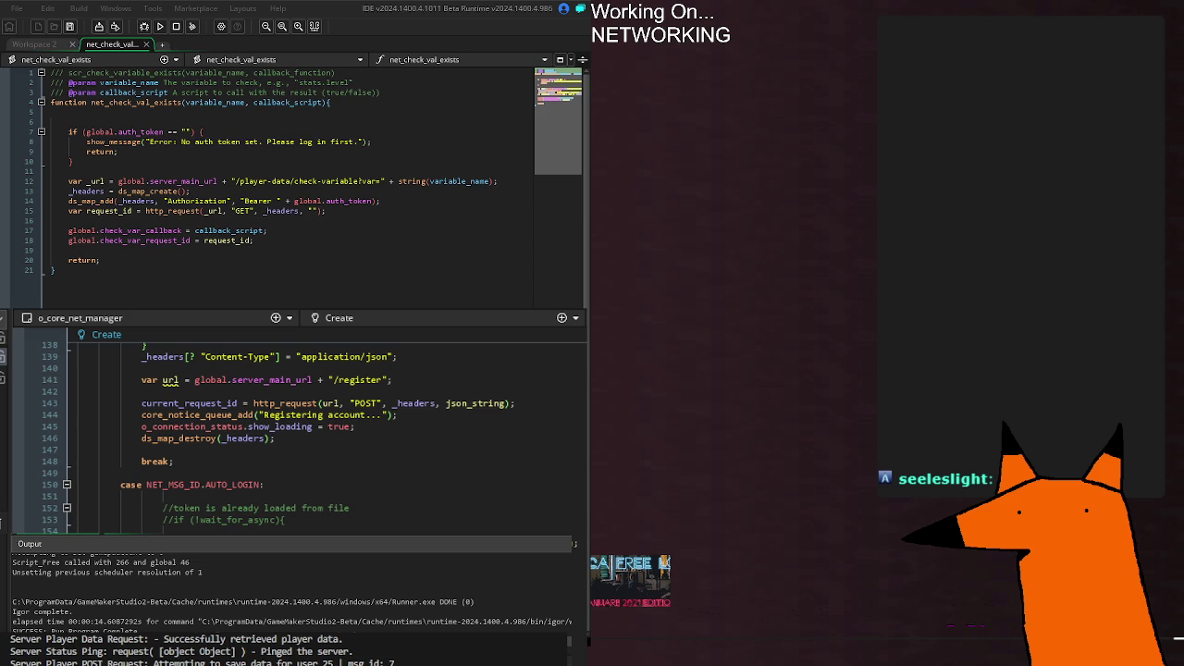
{"action": "left_click", "coordinate": [212, 181]}
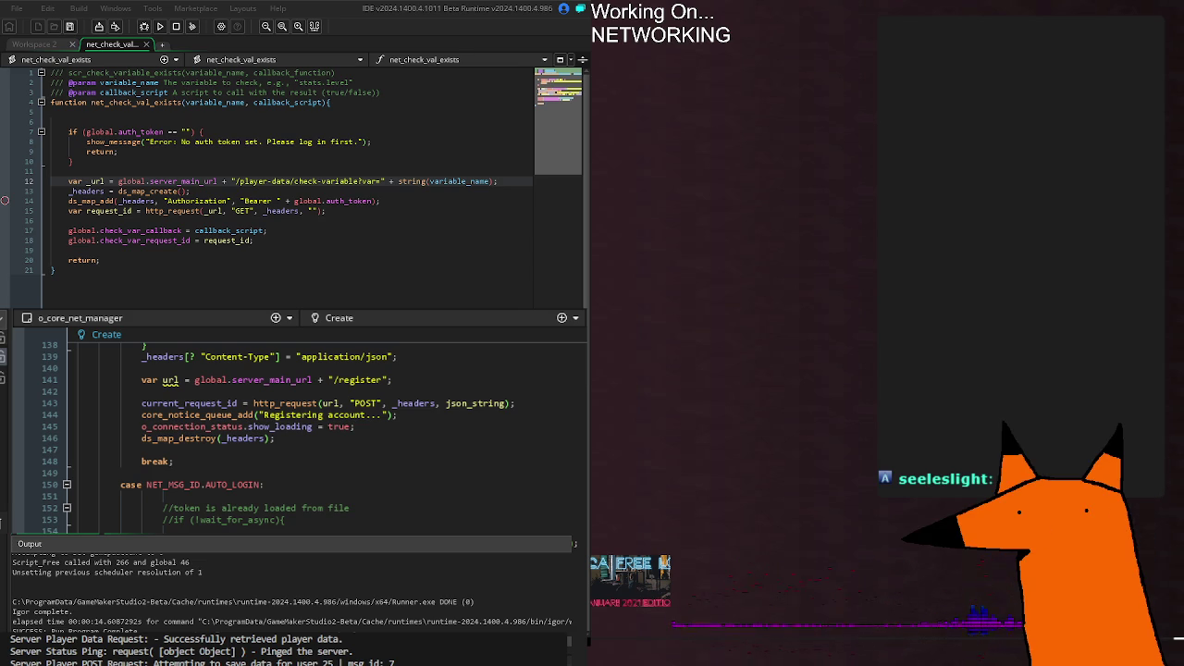
{"action": "left_click", "coordinate": [274, 221]}
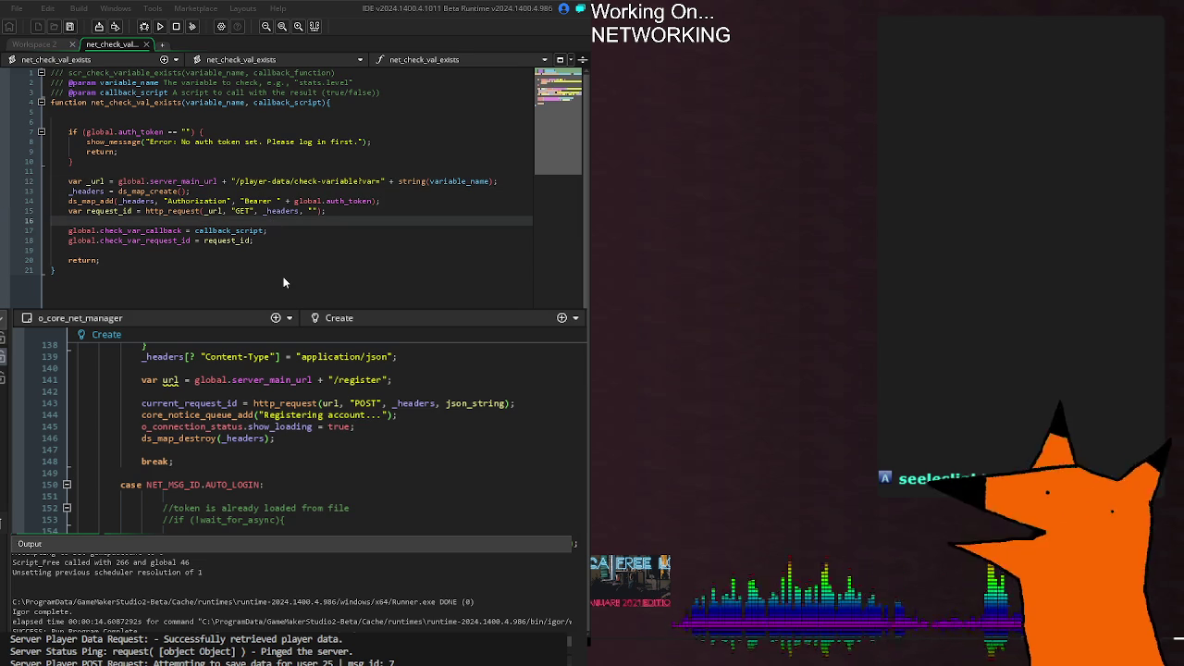
{"action": "left_click", "coordinate": [175, 277]}
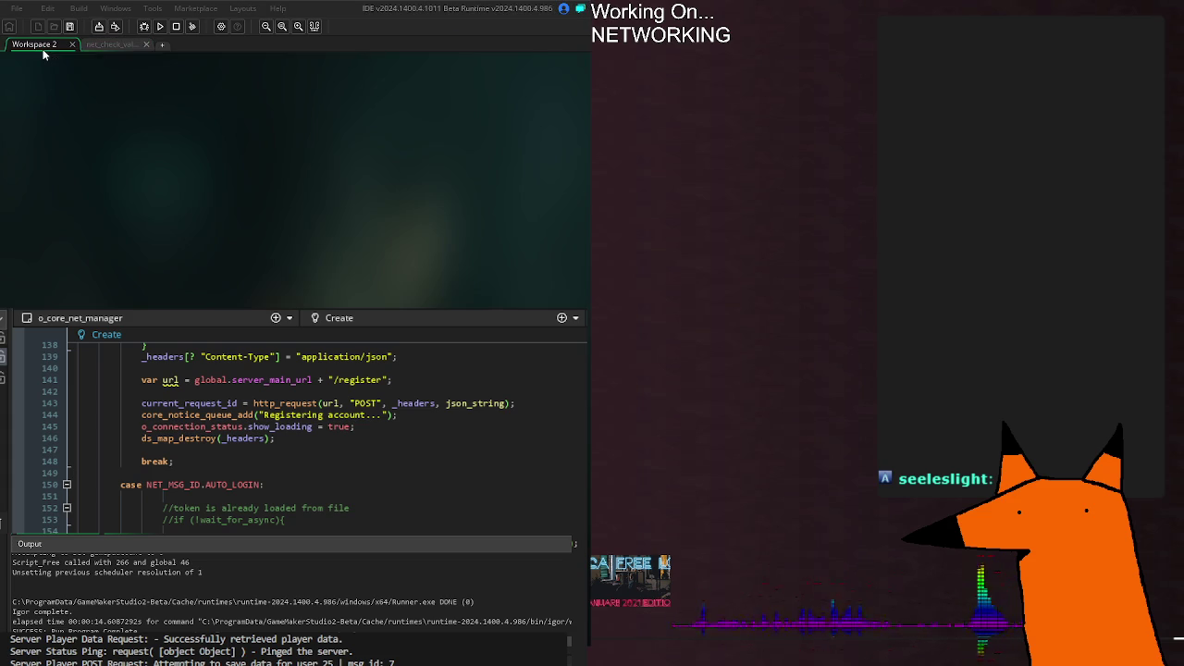
Step: Close the net_check_val_exists script tab, leaving the o_core_net_manager Create code open
{"action": "left_click", "coordinate": [144, 44]}
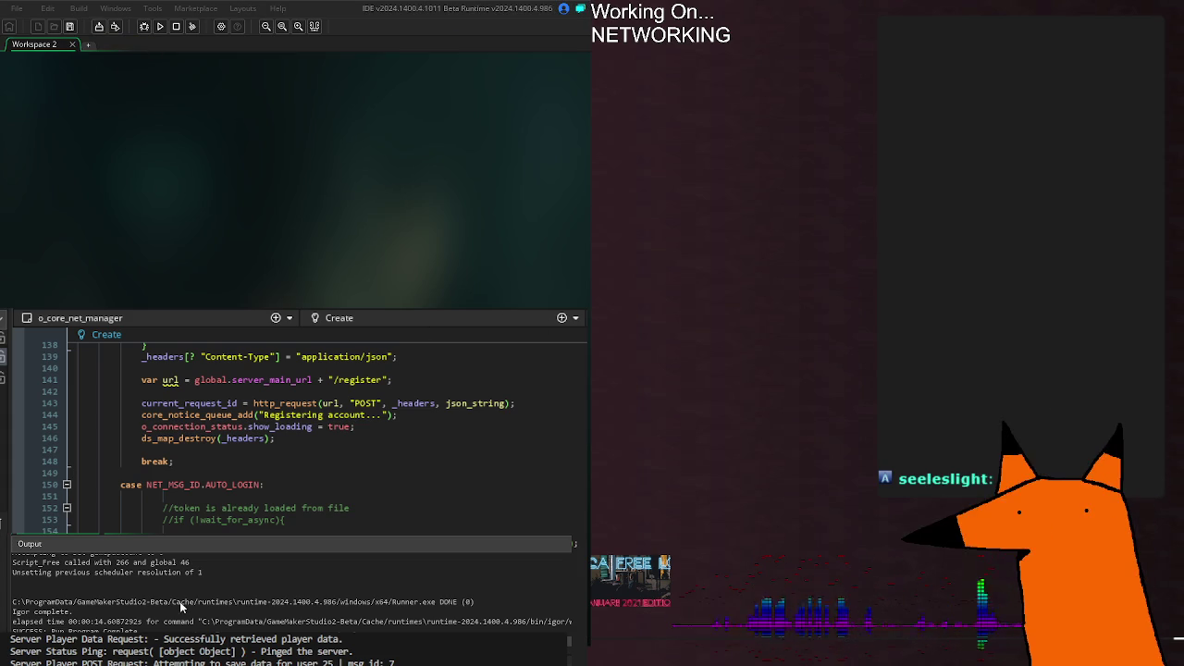
{"action": "scroll", "coordinate": [222, 435], "scroll_direction": "down", "scroll_amount": 10}
Step: Review o_core_net_manager's Create event, then run the project and restart it with a fresh build
{"action": "scroll", "coordinate": [314, 435], "scroll_direction": "down", "scroll_amount": 20}
{"action": "scroll", "coordinate": [296, 434], "scroll_direction": "up", "scroll_amount": 10}
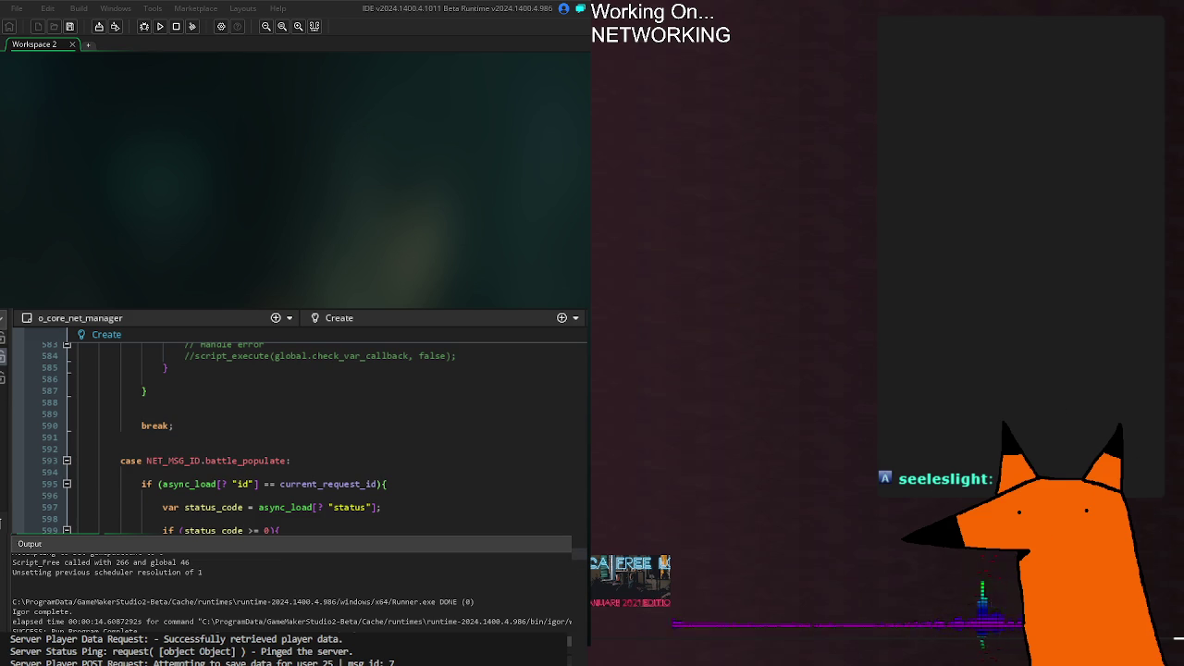
{"action": "scroll", "coordinate": [296, 435], "scroll_direction": "up", "scroll_amount": 10}
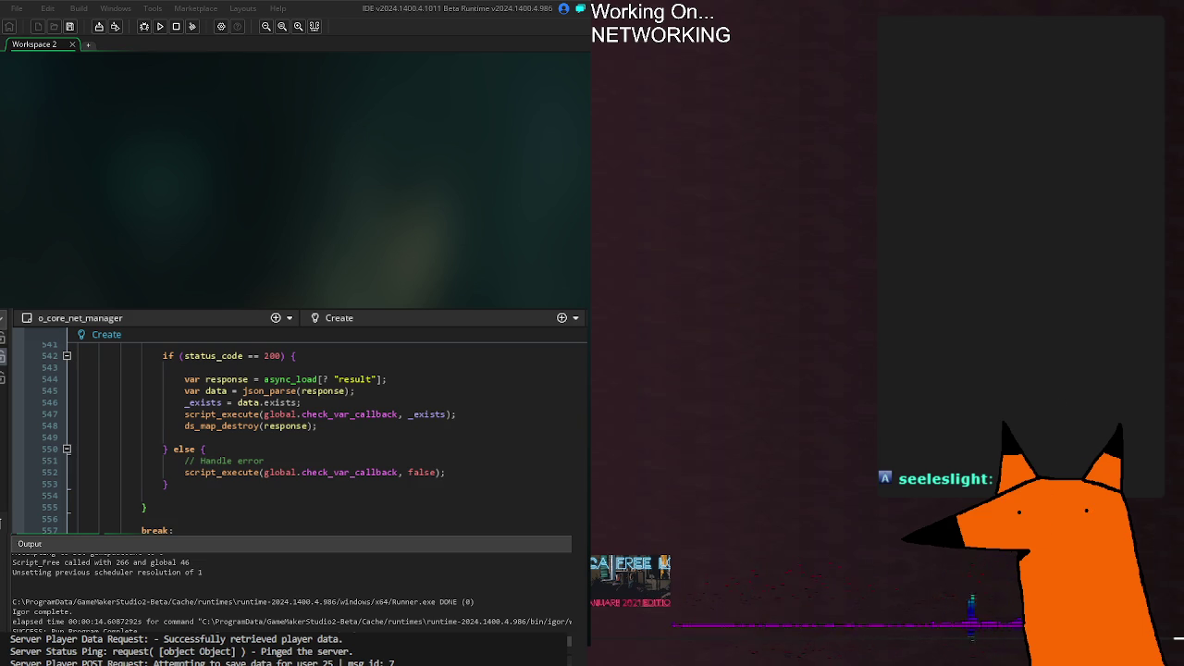
{"action": "scroll", "coordinate": [296, 435], "scroll_direction": "down", "scroll_amount": 4}
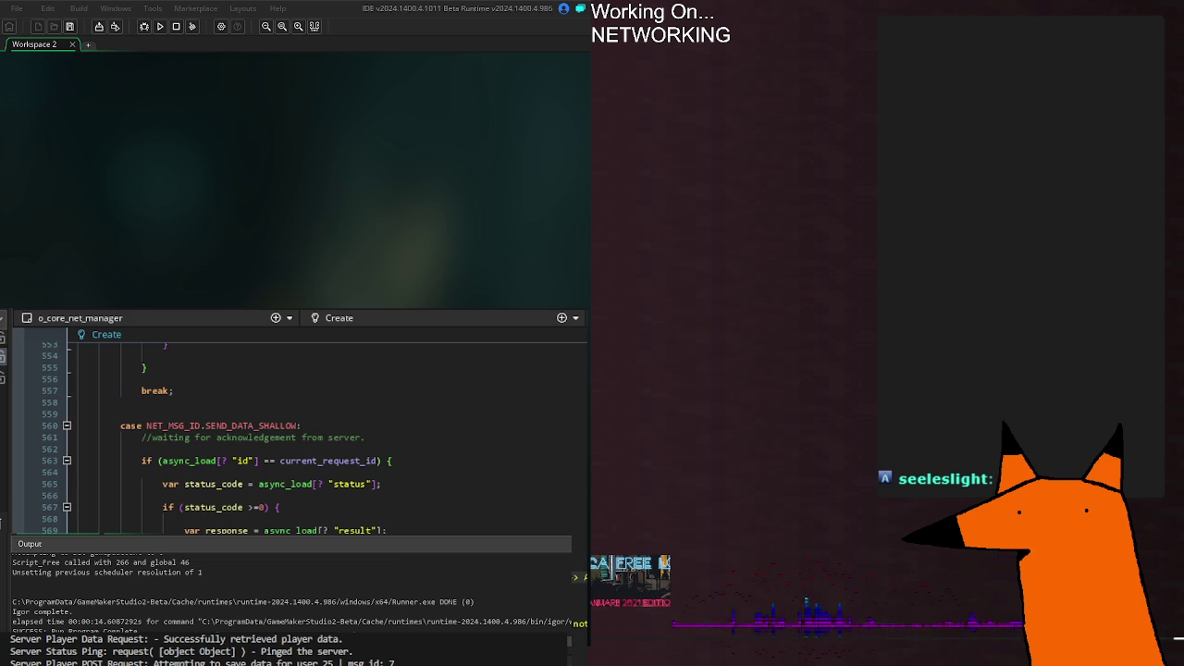
{"action": "key", "text": "F5"}
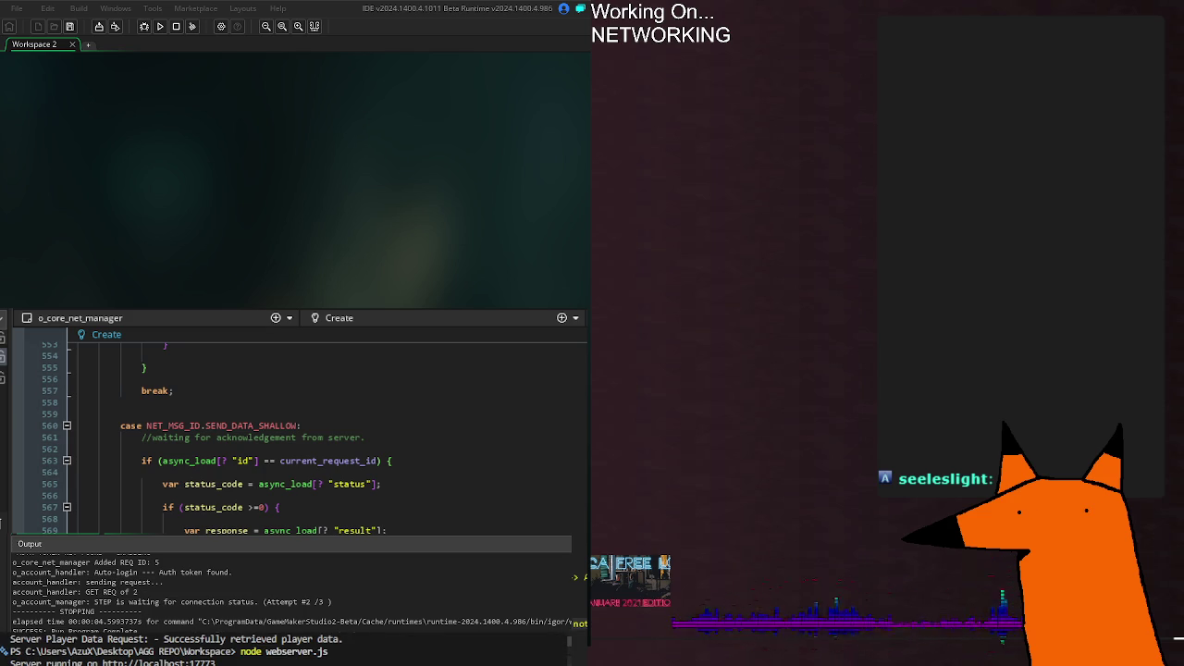
{"action": "key", "text": "F5"}
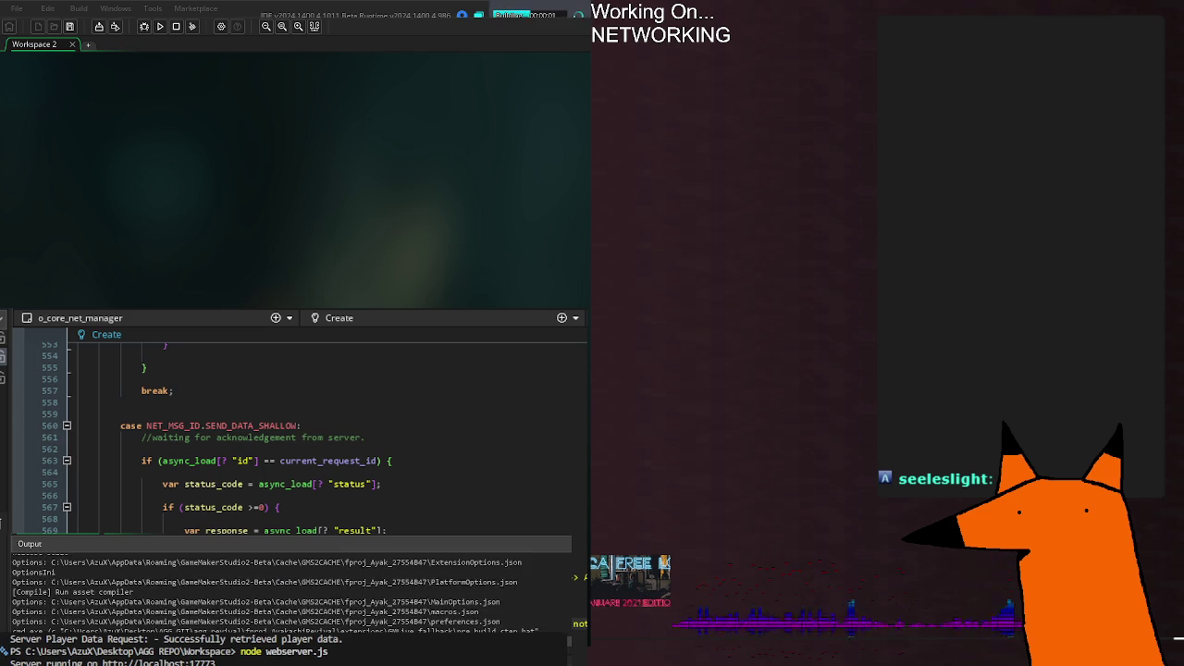